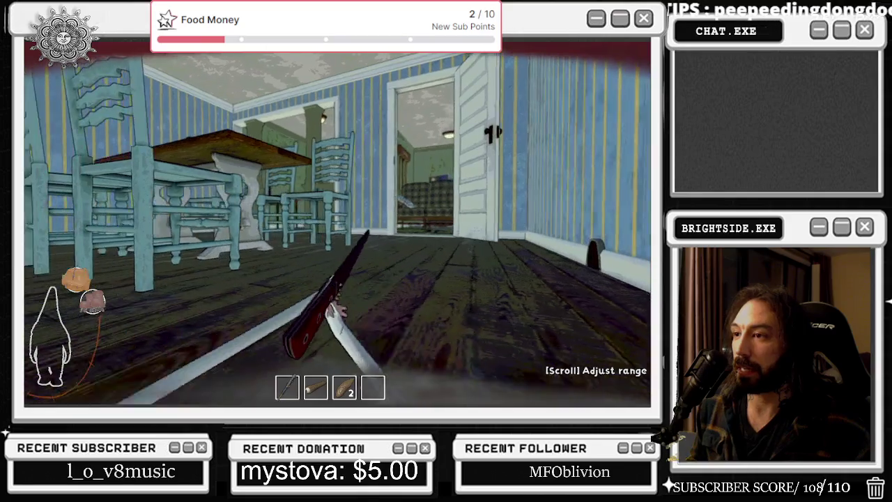
key("w")
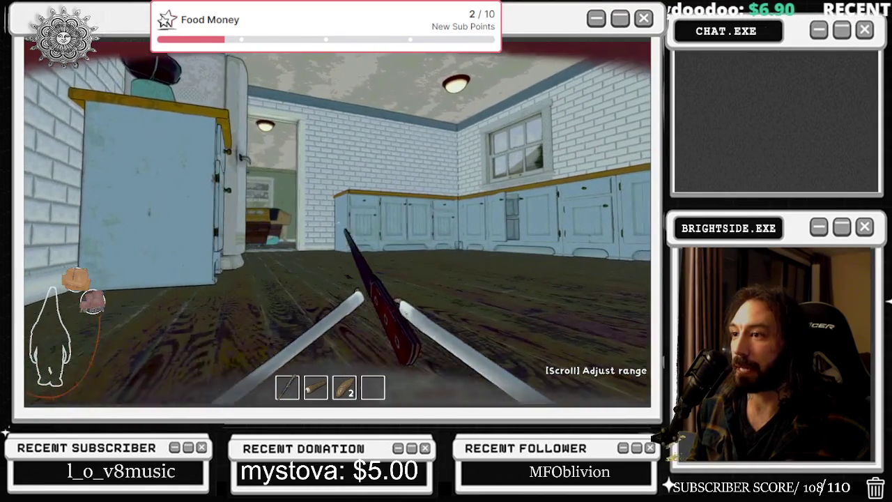
Sneak the gnome through the dining room, past the man on the couch, and into the kitchen.
key("w")
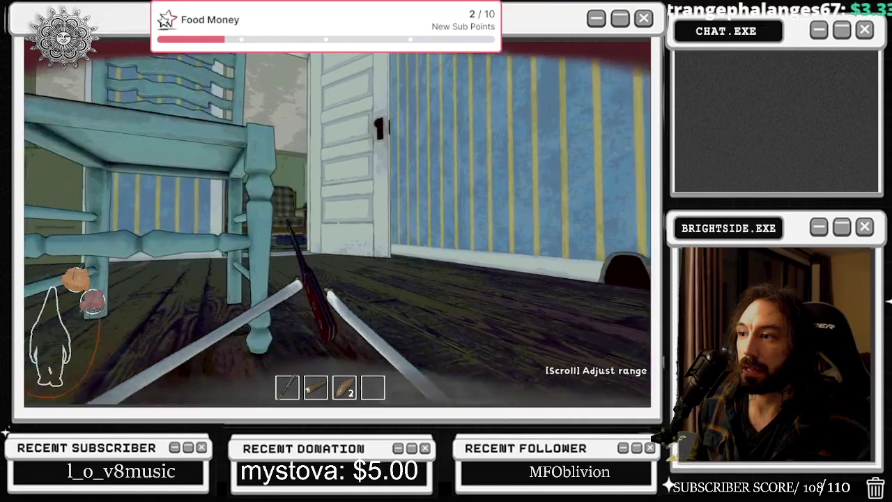
key("w")
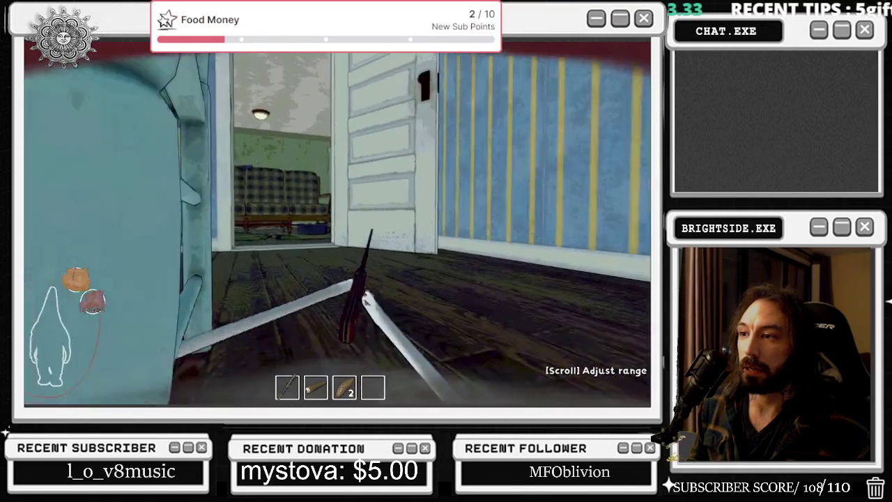
key("w")
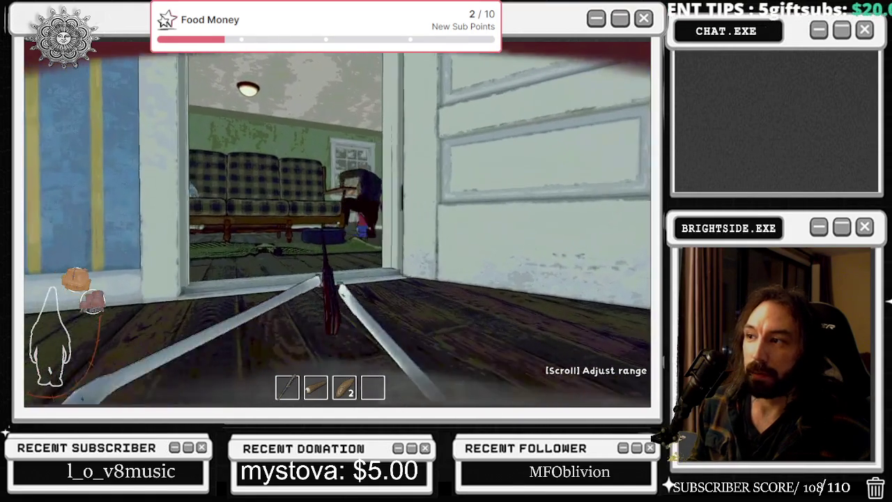
key("s")
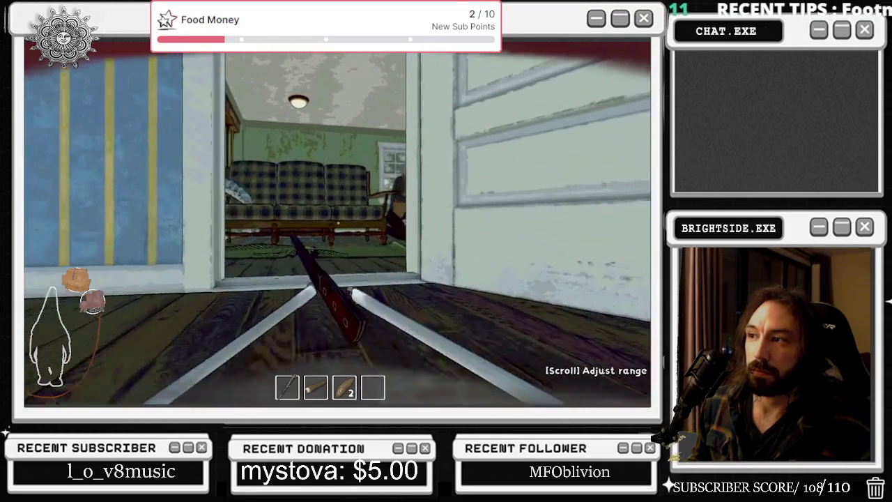
key("w")
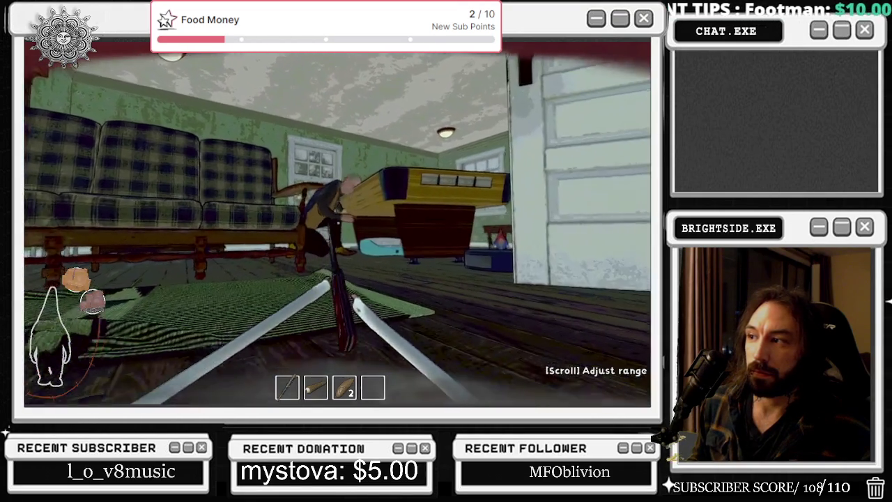
key("w")
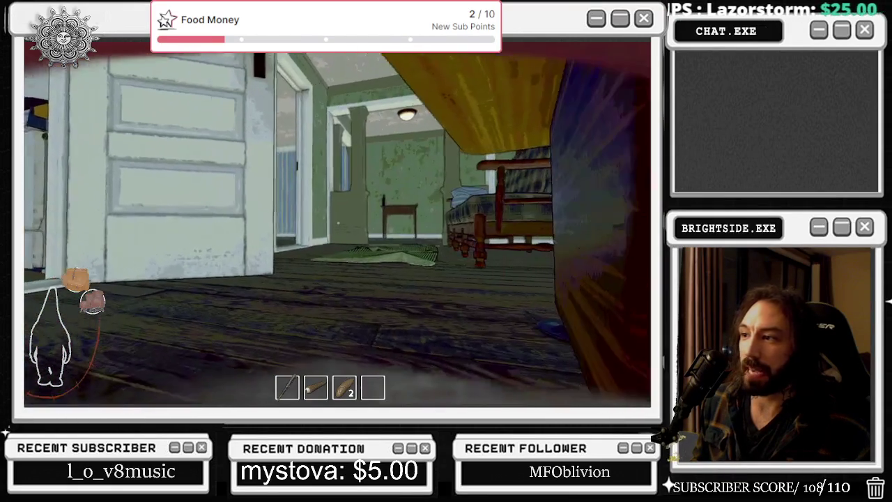
key("w")
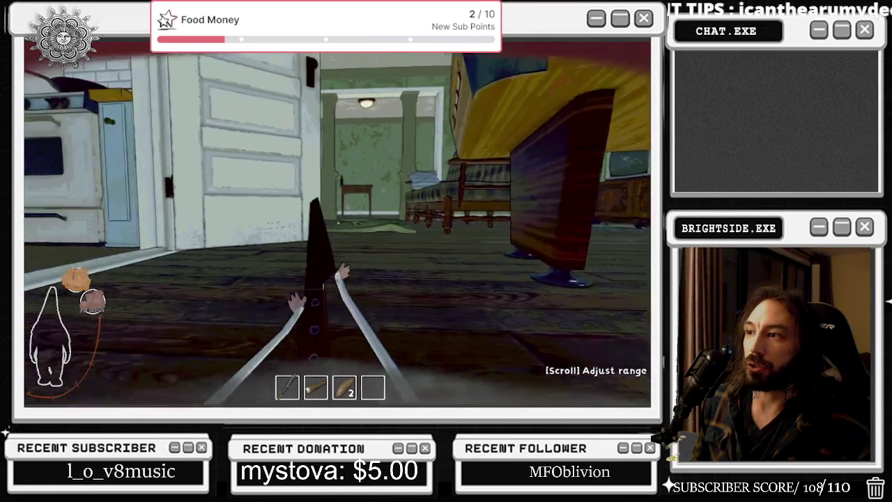
key("w")
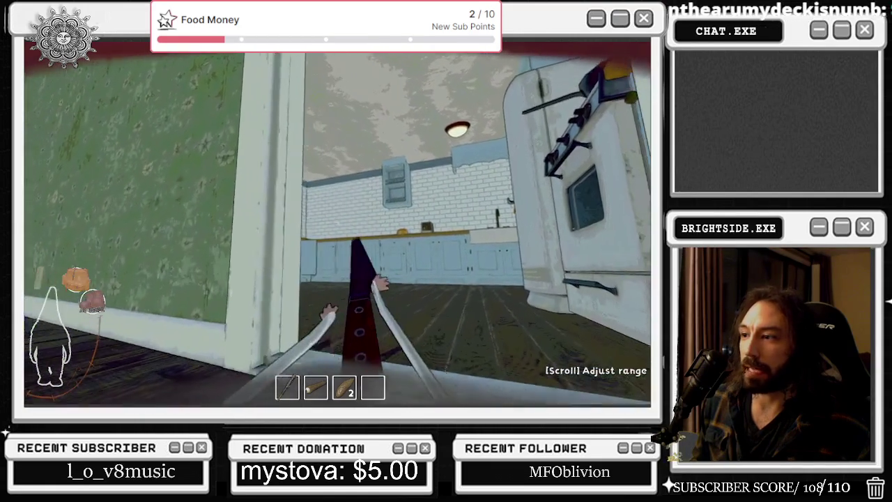
key("w")
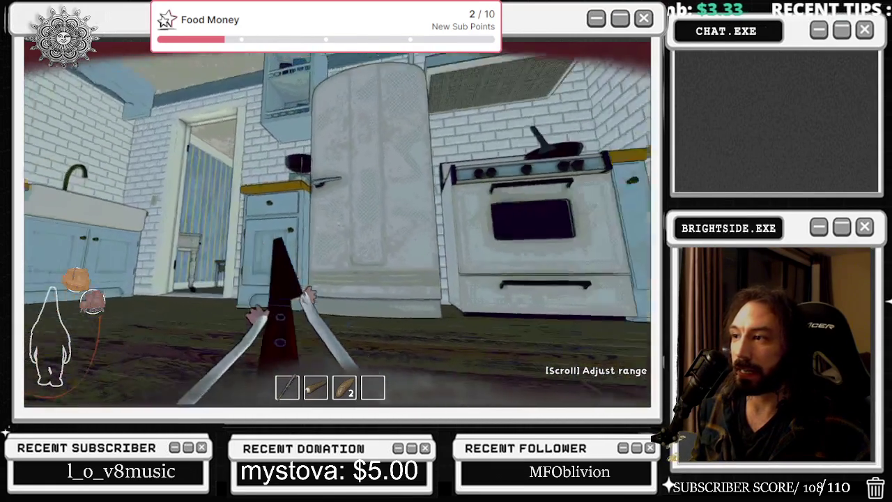
Drop the knife at the blue kitchen cabinet and drag its doors open to search inside.
key("w")
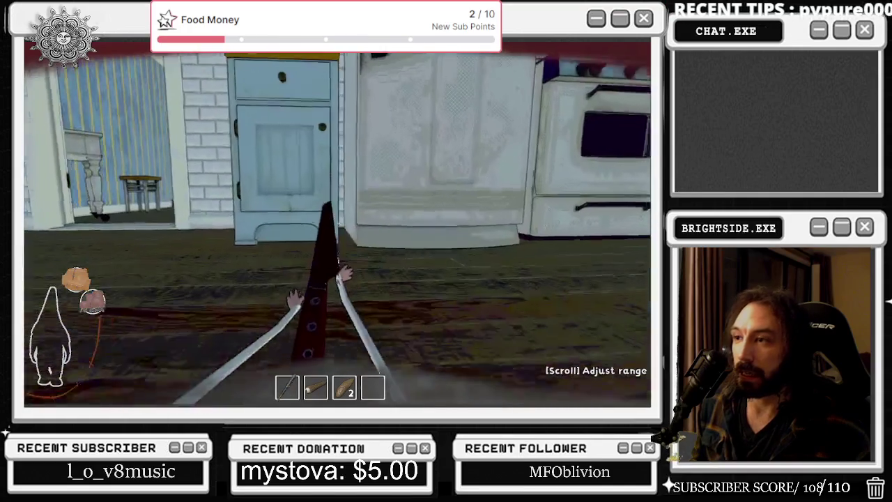
key("q")
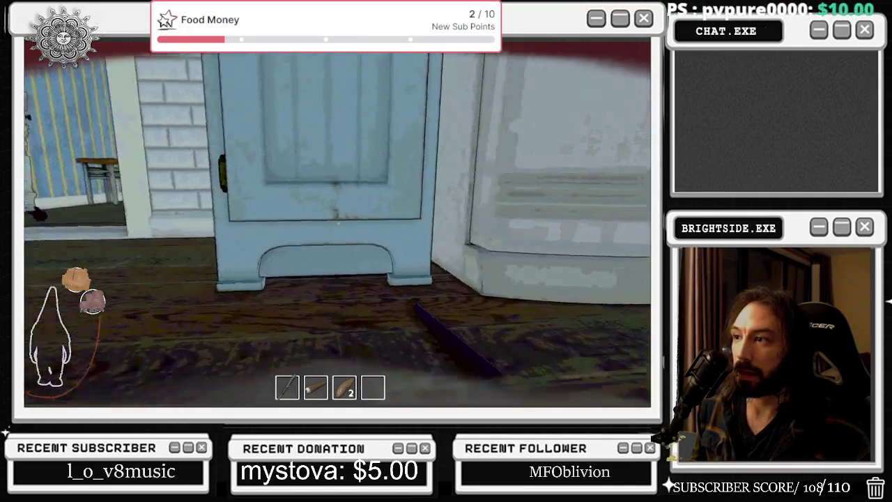
left_click(337, 222)
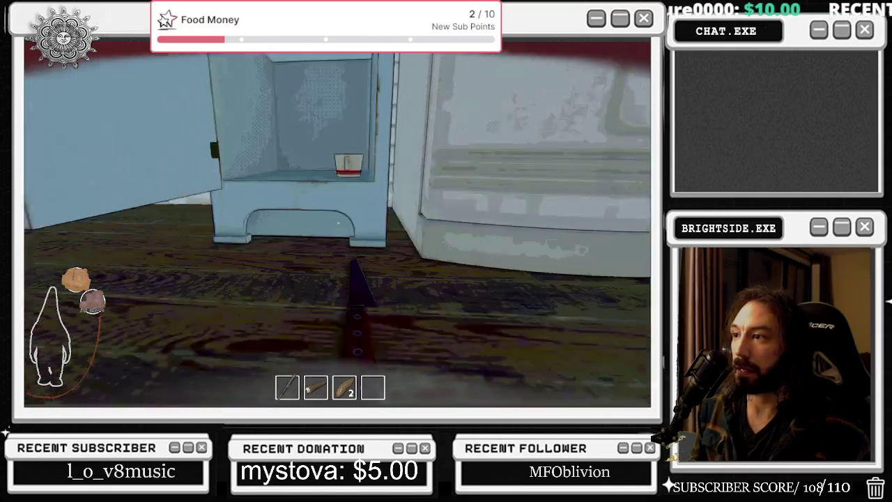
left_click(338, 222)
left_click_drag(337, 221, 337, 222)
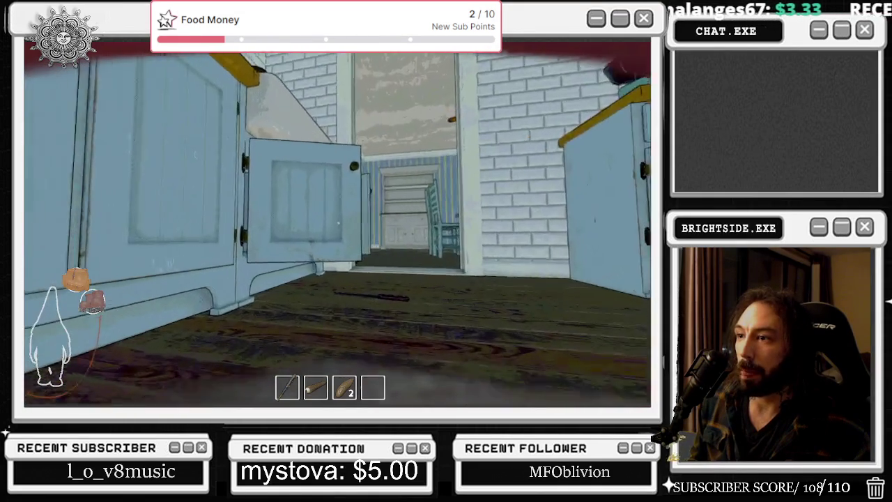
left_click(338, 222)
left_click_drag(338, 222, 338, 222)
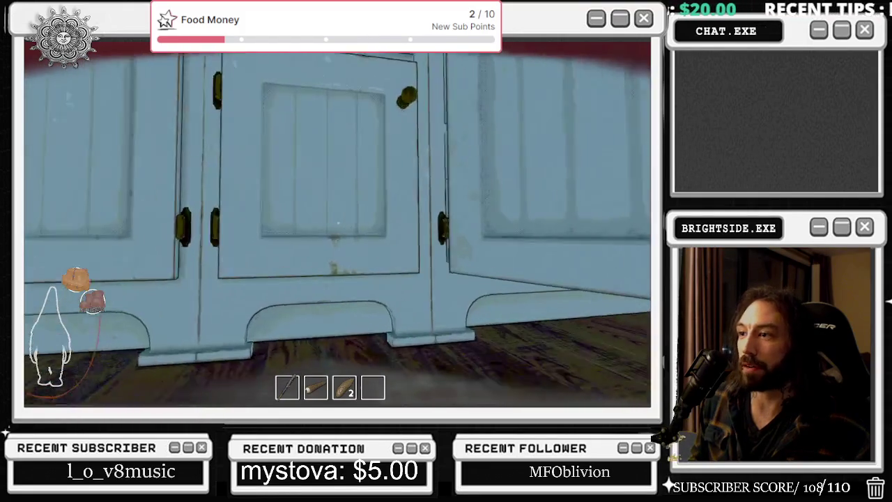
left_click_drag(337, 222, 338, 222)
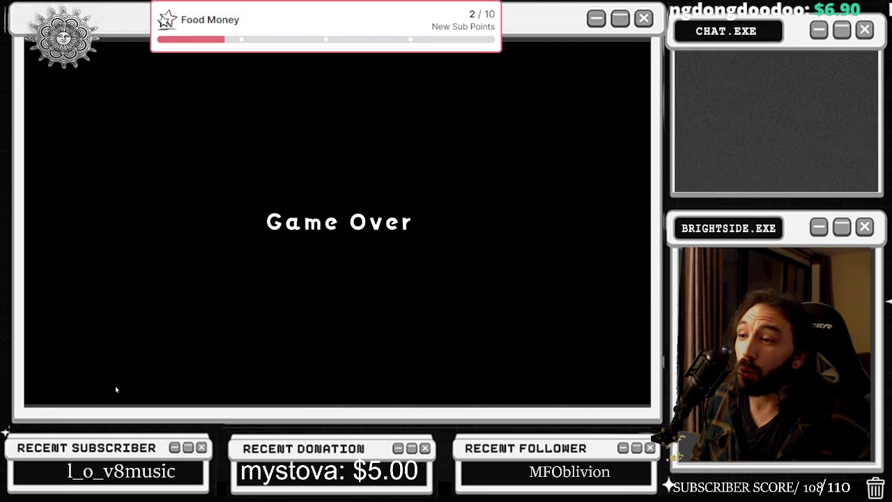
Restart the round from the Game Over screen, then bring up the pause menu with Esc.
left_click(192, 276)
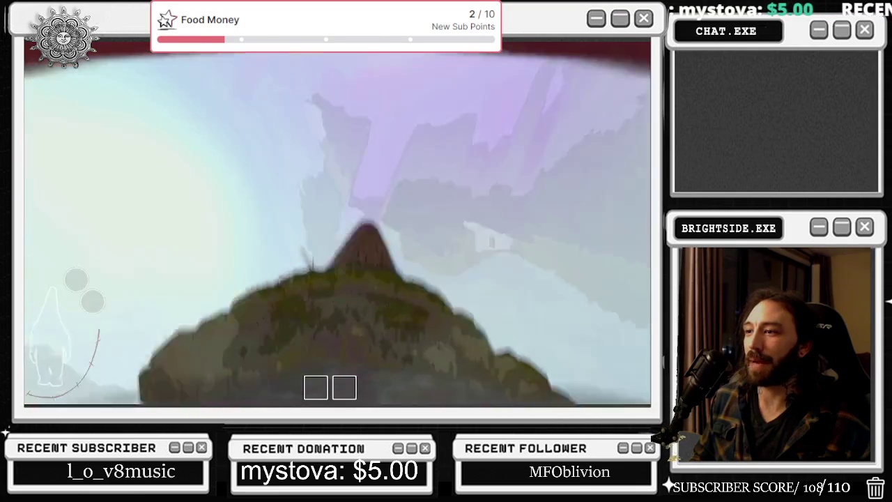
key("Escape")
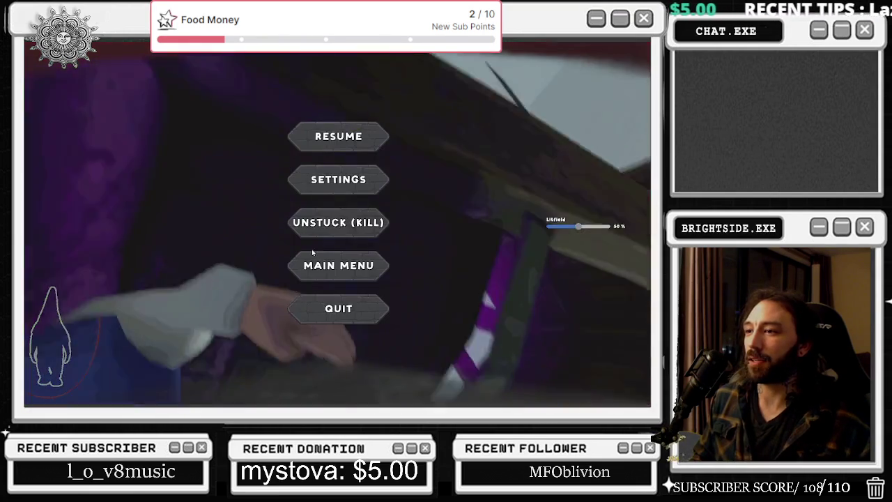
Quit the game demo, open File Explorer, then bring the YouTube browser window forward.
left_click(335, 305)
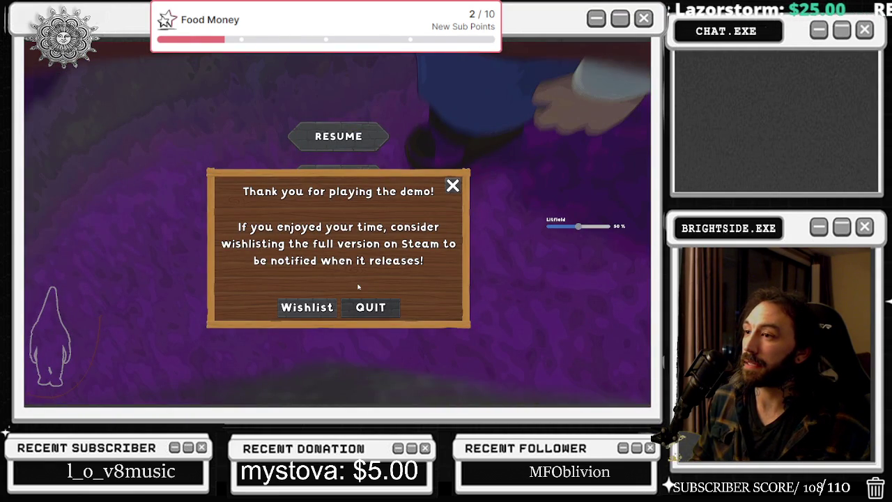
left_click(354, 307)
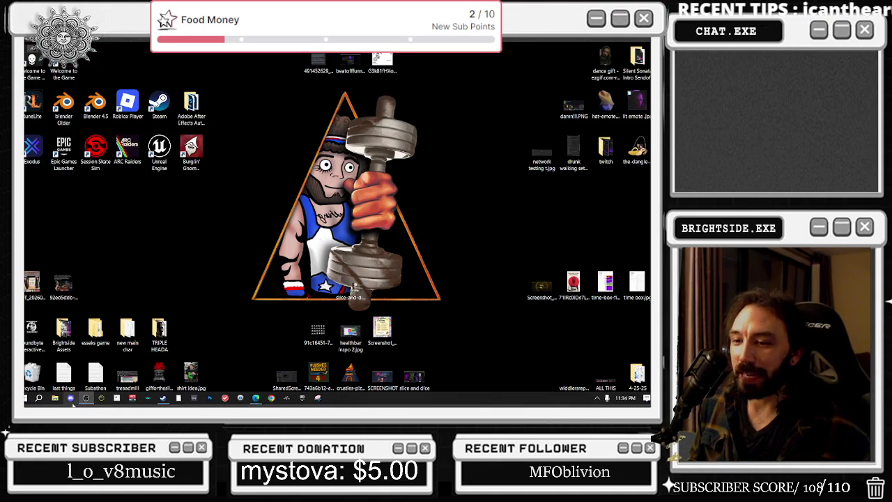
left_click(56, 398)
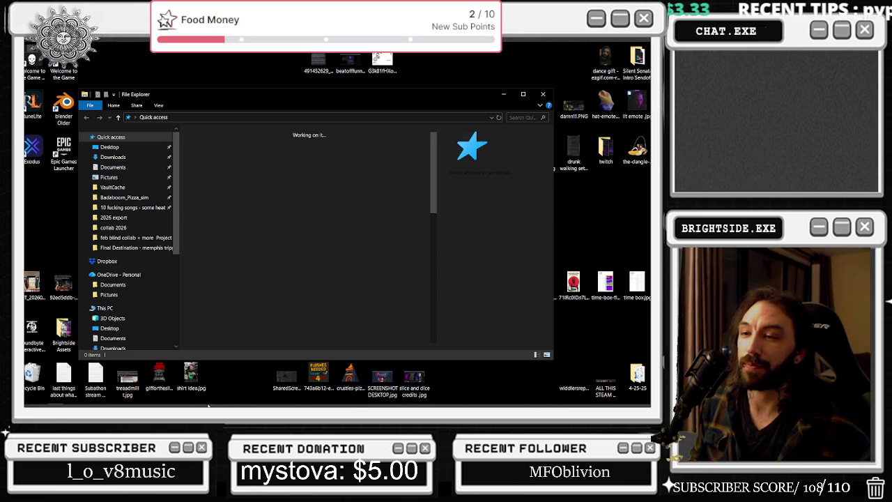
mouse_move(186, 399)
mouse_move(258, 399)
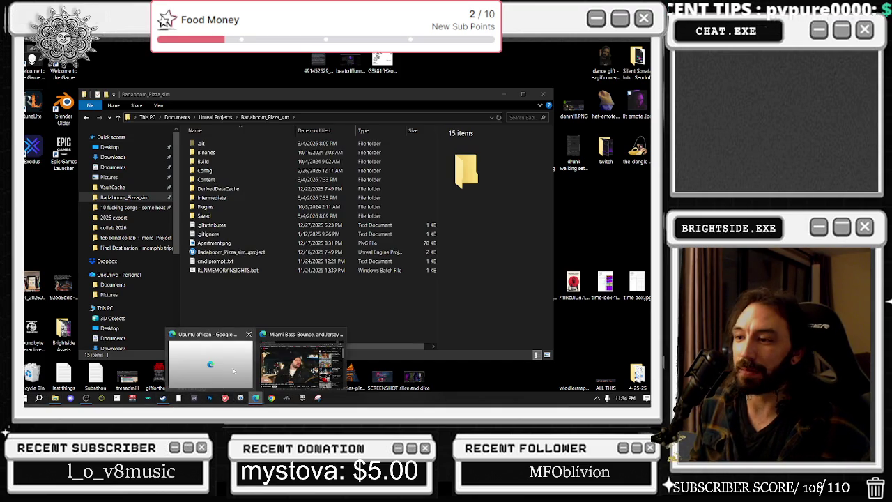
left_click(300, 363)
Start the YouTube music video, close Steam from the window switcher, and shrink the browser window.
key("ctrl+t")
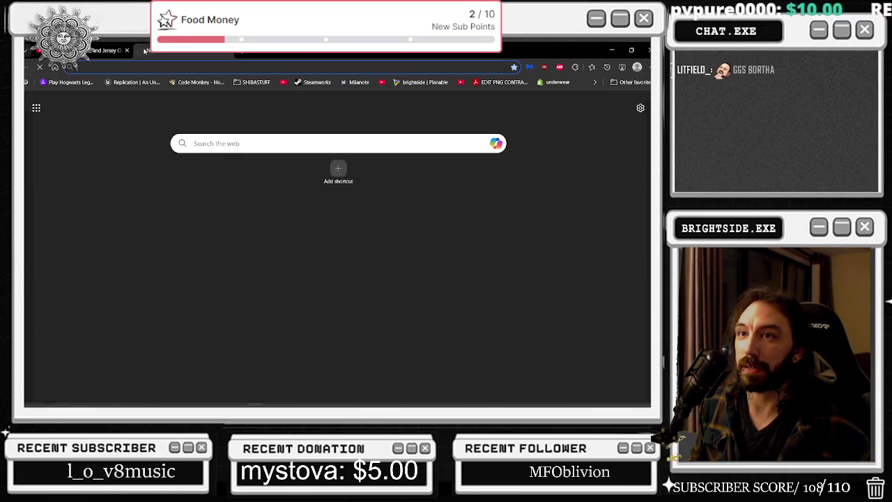
key("ctrl+w")
left_click(233, 252)
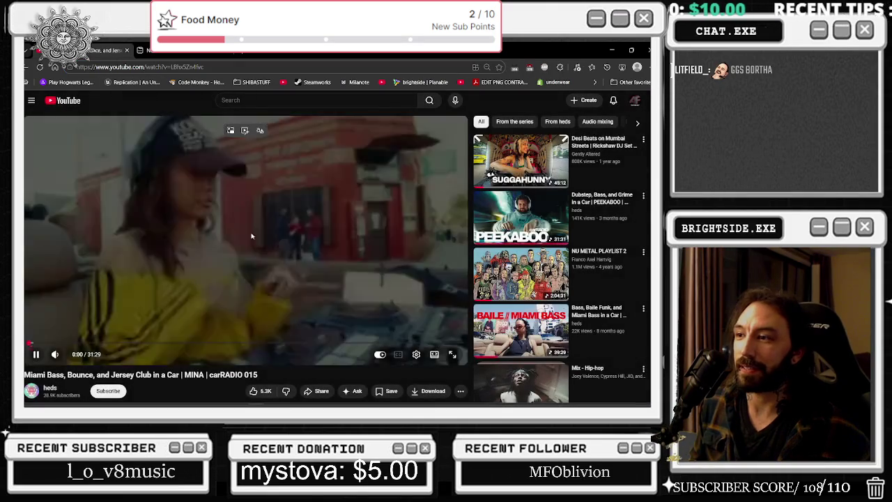
key("ctrl+t")
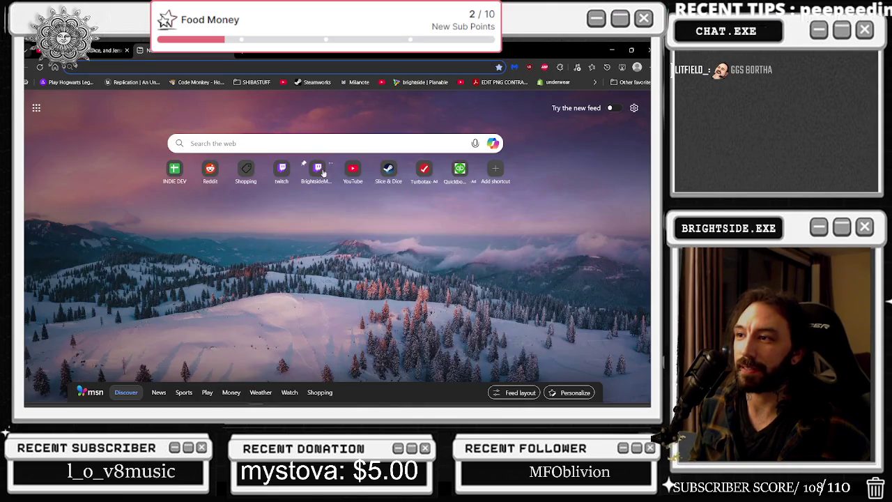
key("alt+Tab")
key("alt+Tab")
key("alt+Tab")
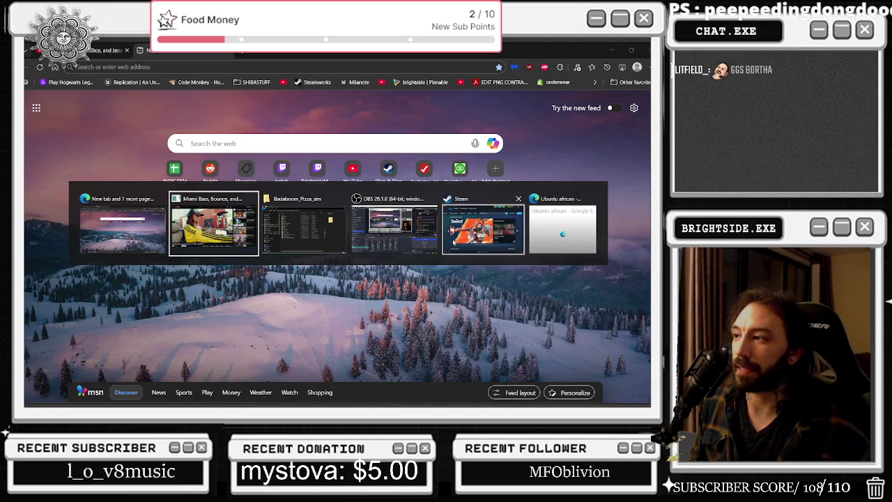
left_click(519, 199)
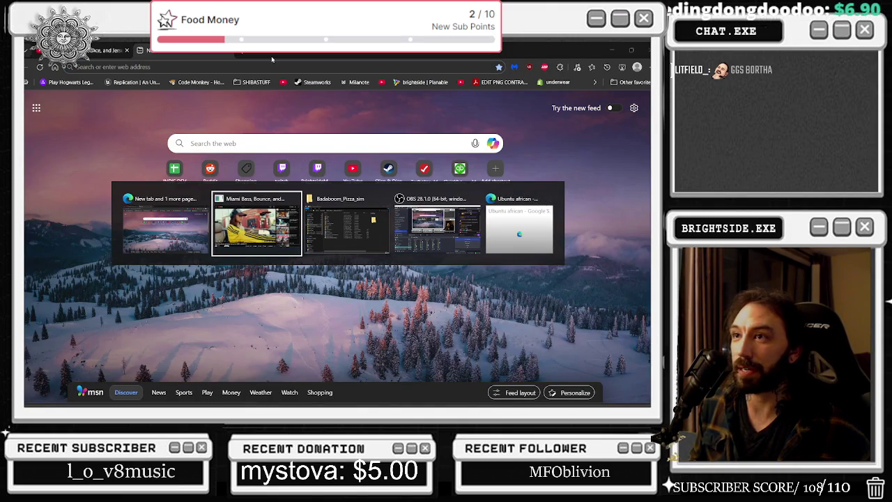
key("Escape")
left_click(317, 168)
mouse_move(279, 50)
left_mouse_down()
mouse_move(289, 370)
mouse_move(345, 198)
mouse_move(358, 211)
mouse_move(350, 79)
left_mouse_up()
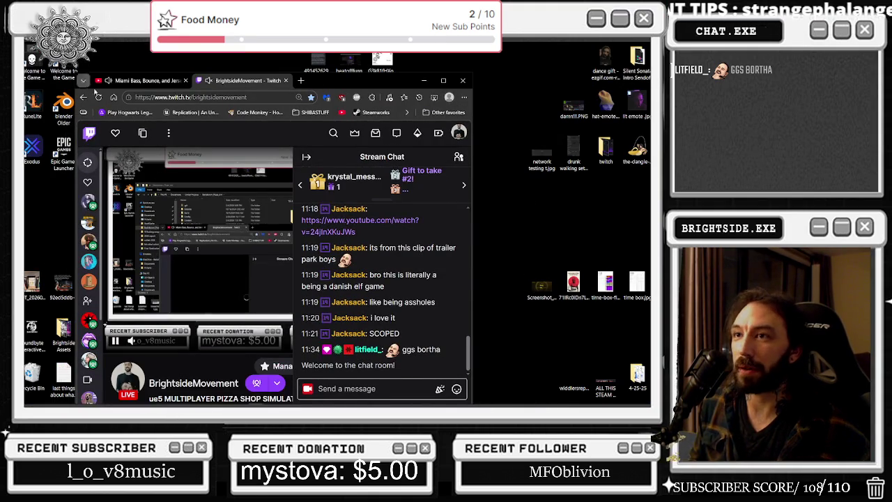
Raise the Miami Bass video's volume, return to the Twitch stream tab, and restore the window down.
left_click(139, 80)
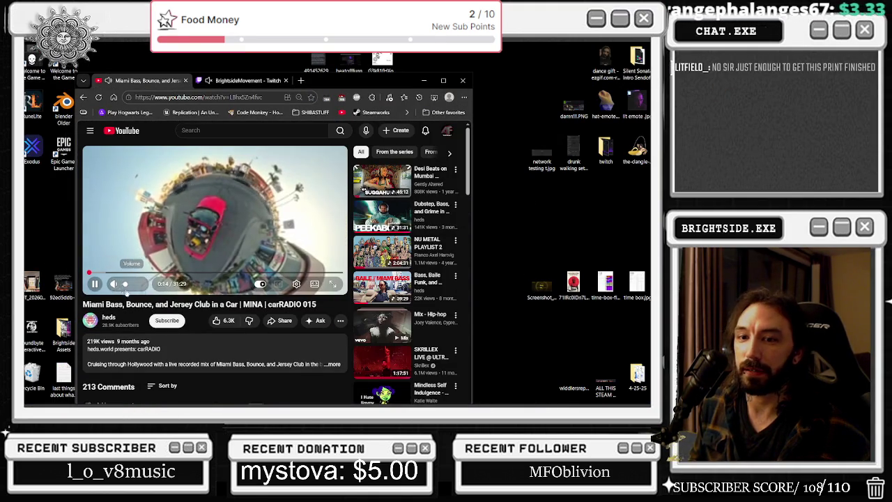
left_click_drag(125, 284, 133, 284)
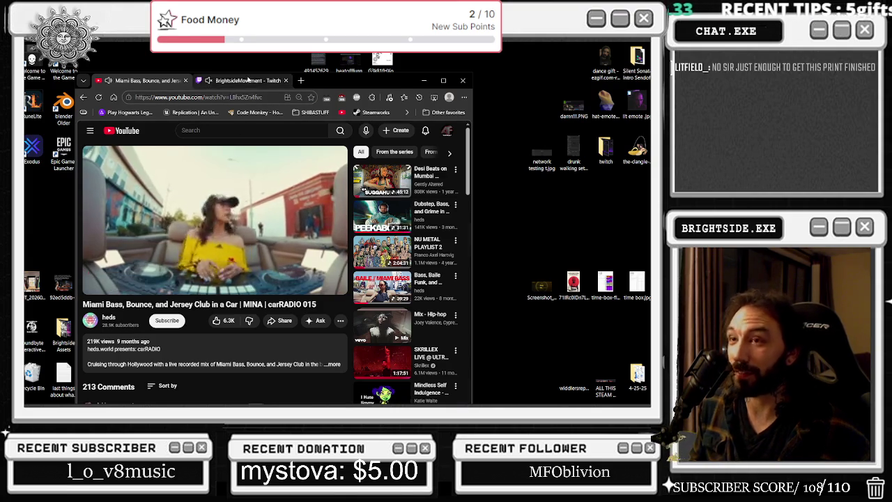
left_click(248, 80)
left_click(444, 80)
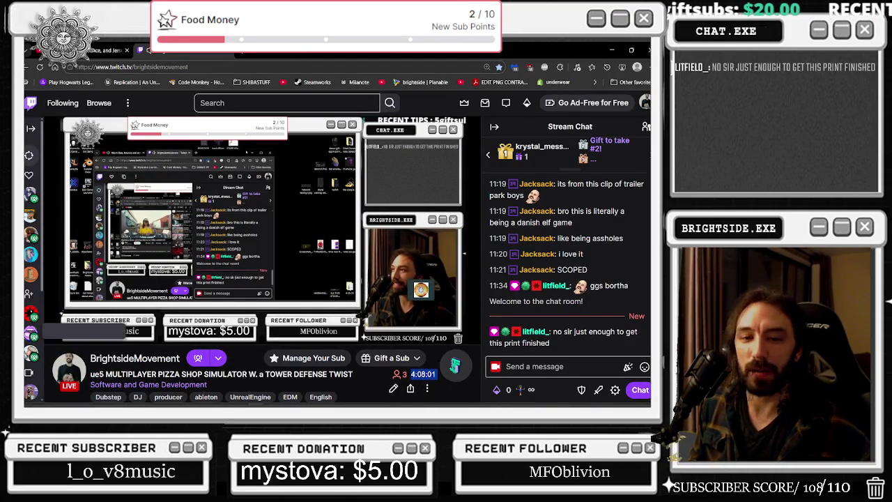
key("super+Down")
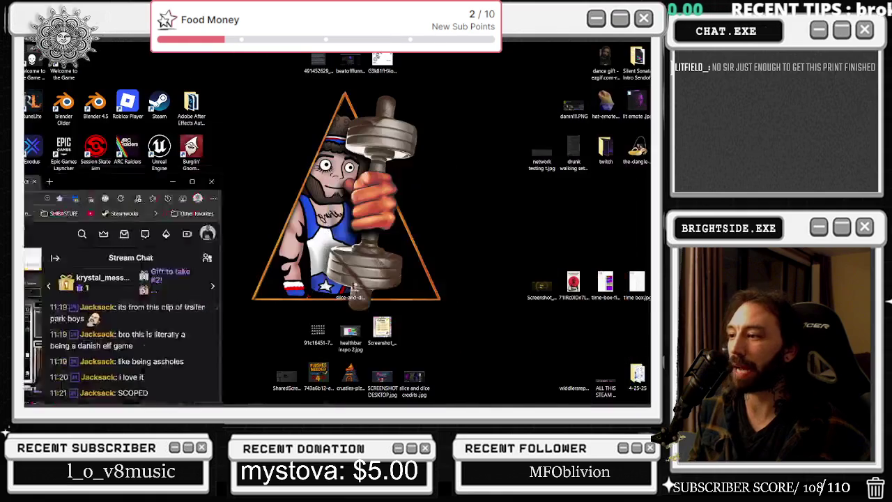
Minimize the browser and open the Badaboom_Pizza_sim folder in File Explorer, selecting Badaboom_Pizza_sim.uproject.
key("super+Down")
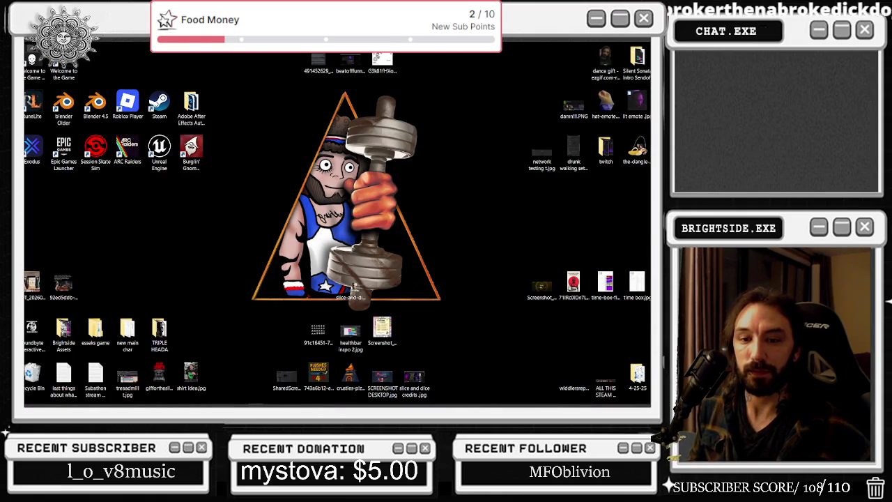
mouse_move(279, 404)
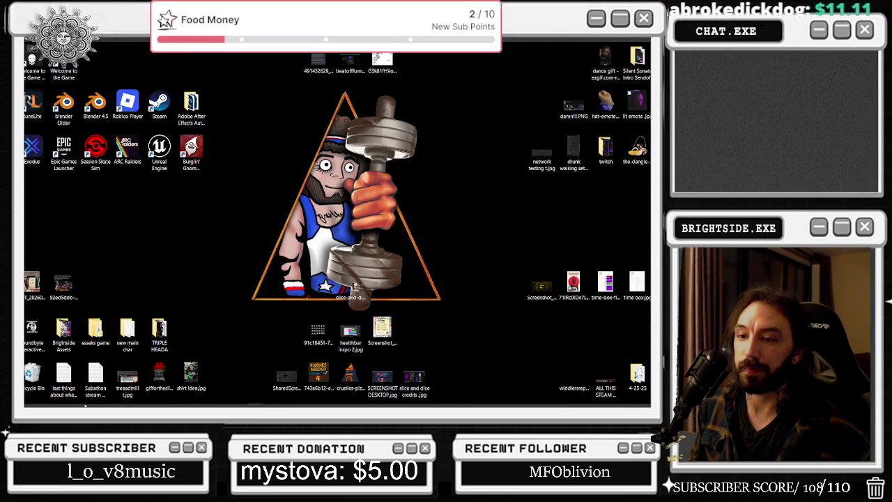
left_click(55, 398)
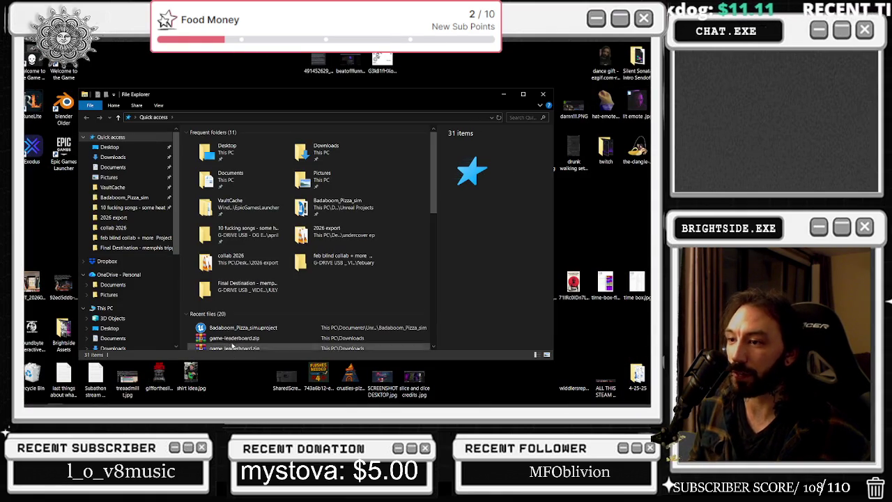
left_click(145, 248)
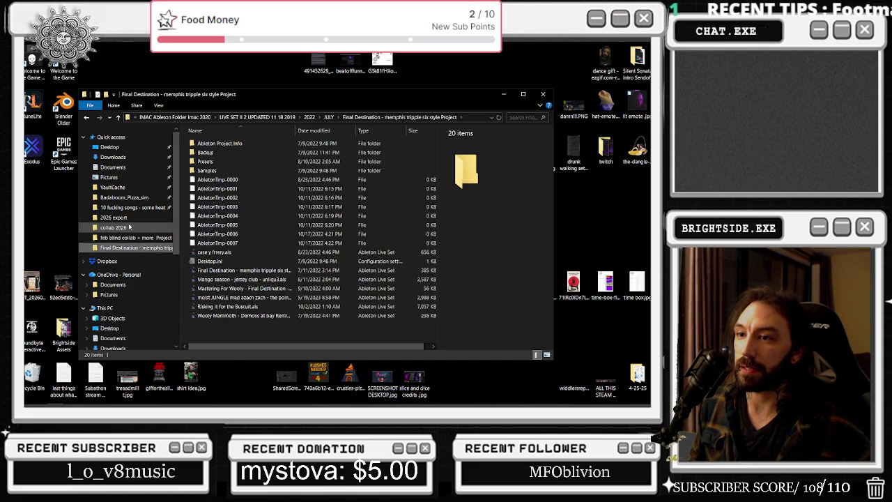
left_click(119, 198)
mouse_move(307, 94)
left_mouse_down()
mouse_move(508, 169)
mouse_move(300, 59)
left_mouse_up()
left_click(223, 217)
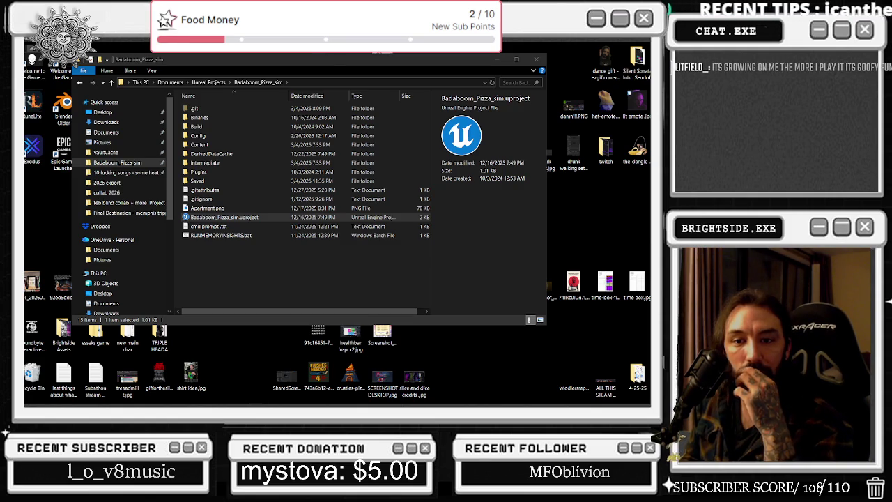
key("alt+Tab")
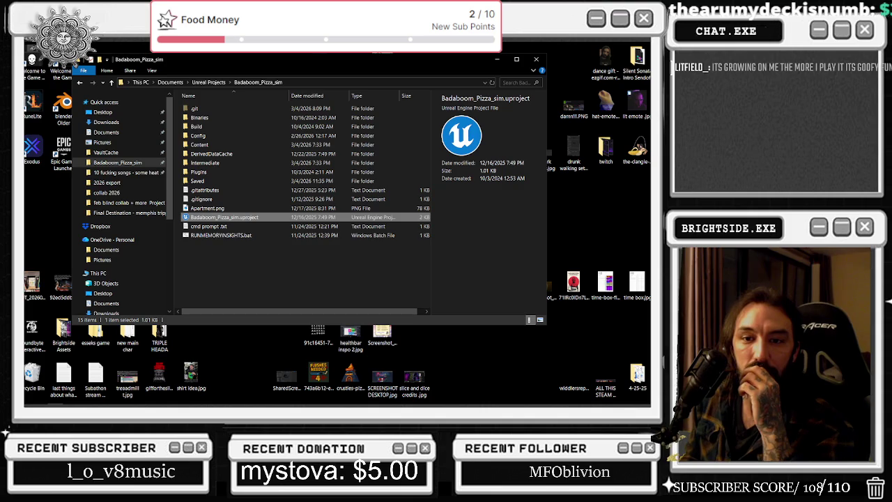
key("Return")
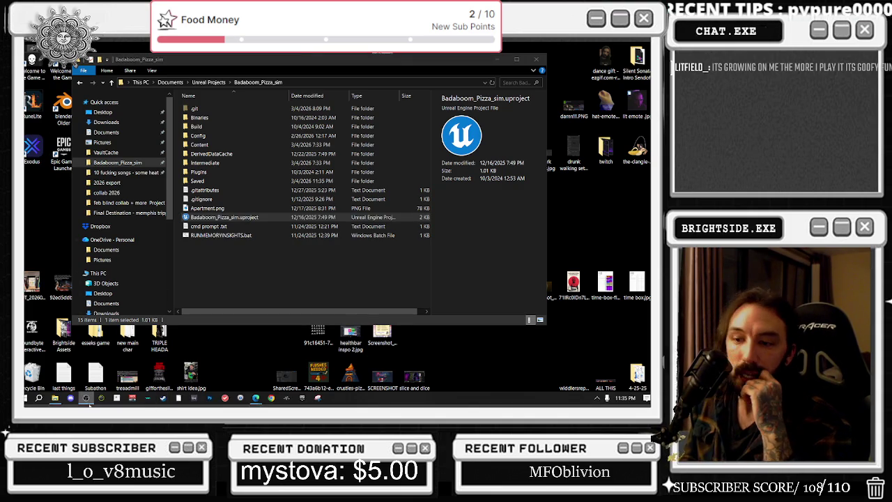
left_click(71, 399)
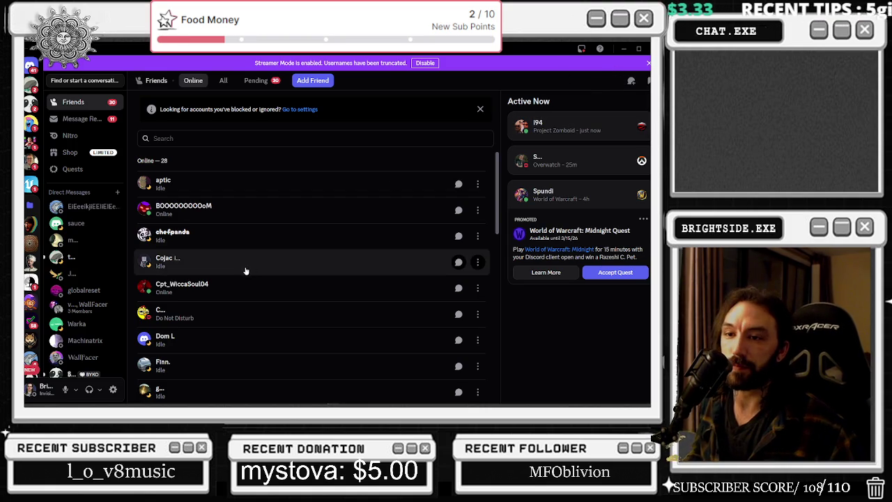
left_click(648, 49)
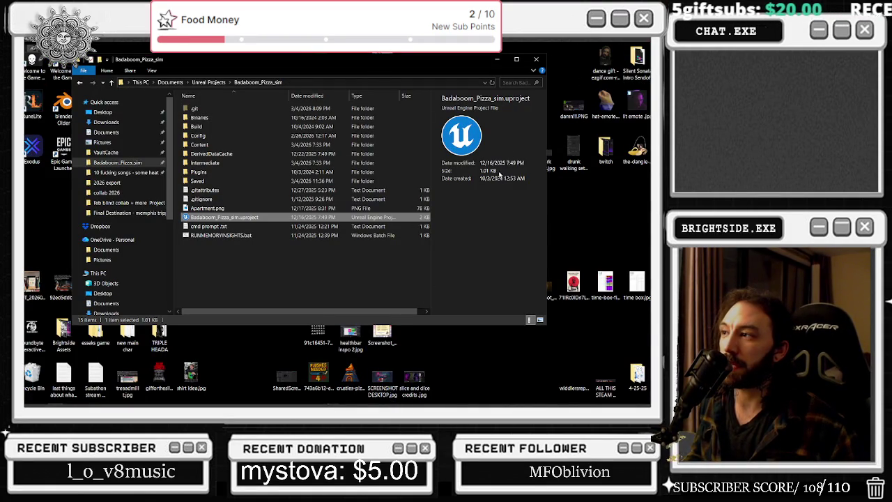
Close the File Explorer window, leaving Unreal Editor open on BP_BlackJackTable's Event Graph.
left_click(536, 60)
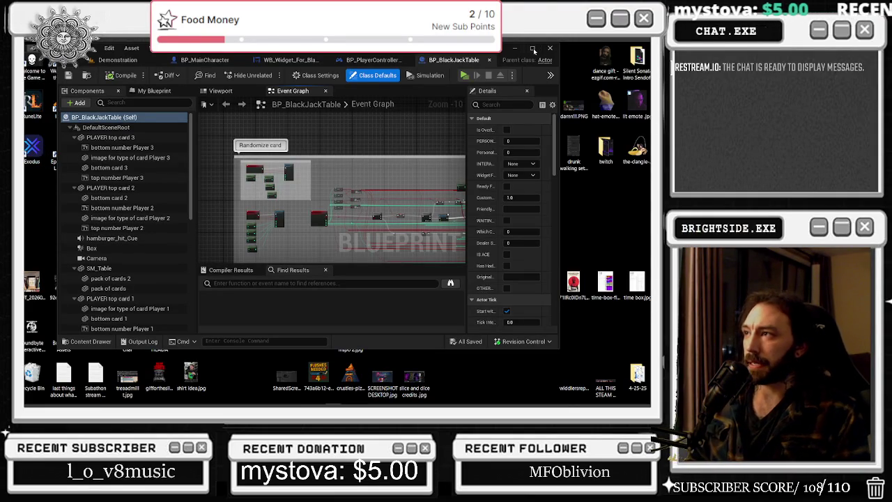
Maximize the Unreal Editor, switch to the level tab, and open the Content Drawer at CyberpunkRestaurant/Levels.
left_click(533, 49)
left_click_drag(470, 137, 397, 135)
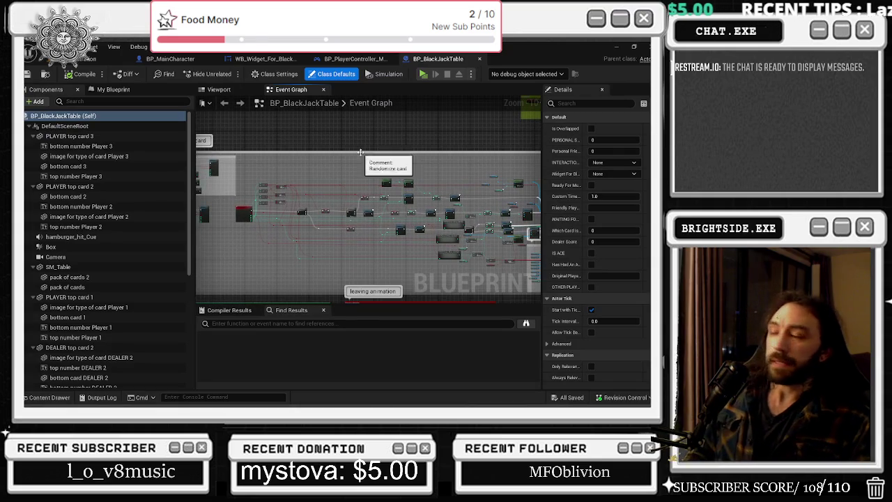
left_click(75, 59)
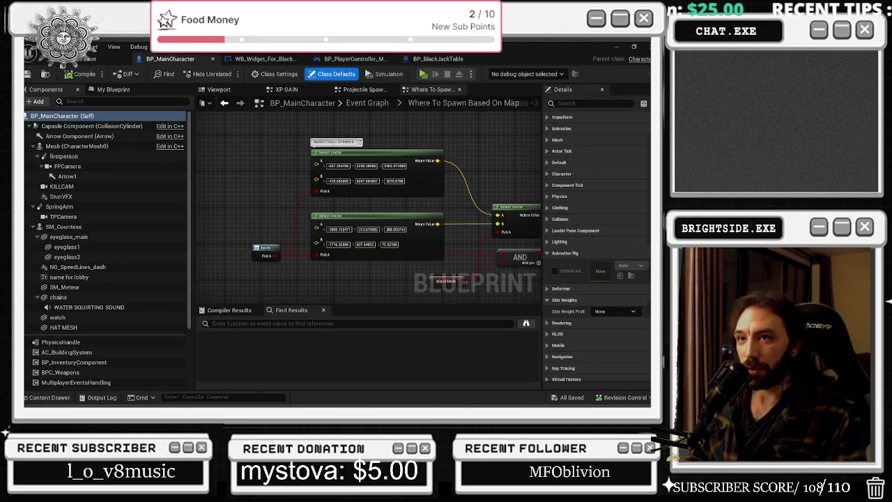
left_click(67, 60)
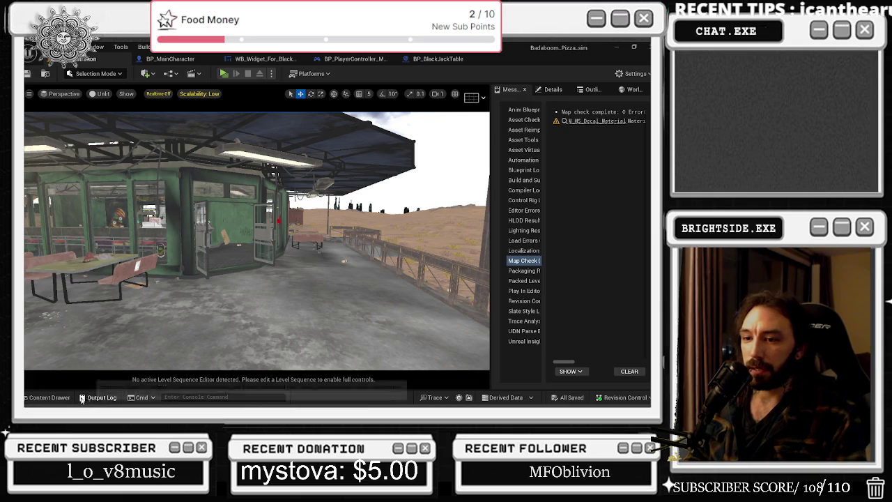
key("ctrl+space")
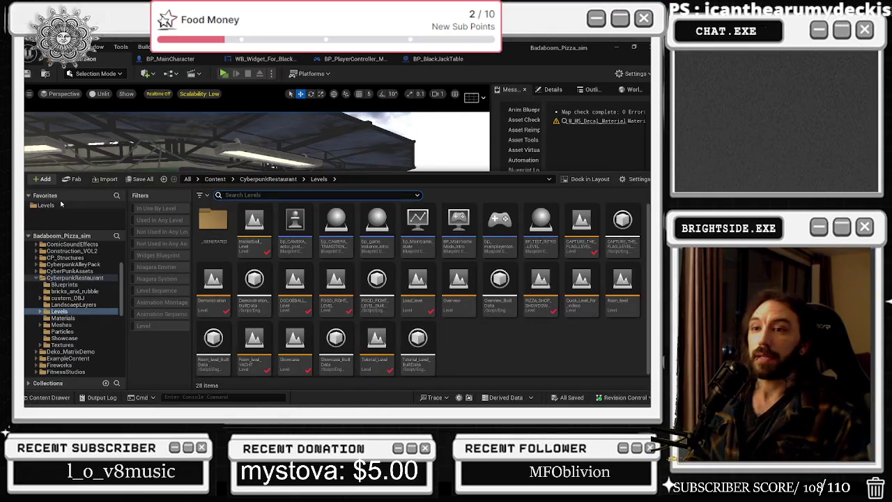
Open the Showcase level and fly the viewport camera down the alley toward the orange building.
double_click(279, 352)
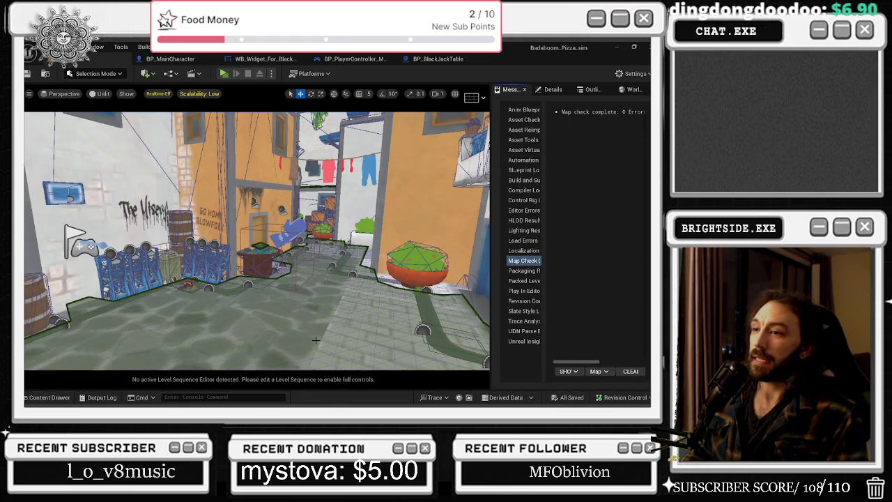
left_click_drag(258, 240, 182, 246)
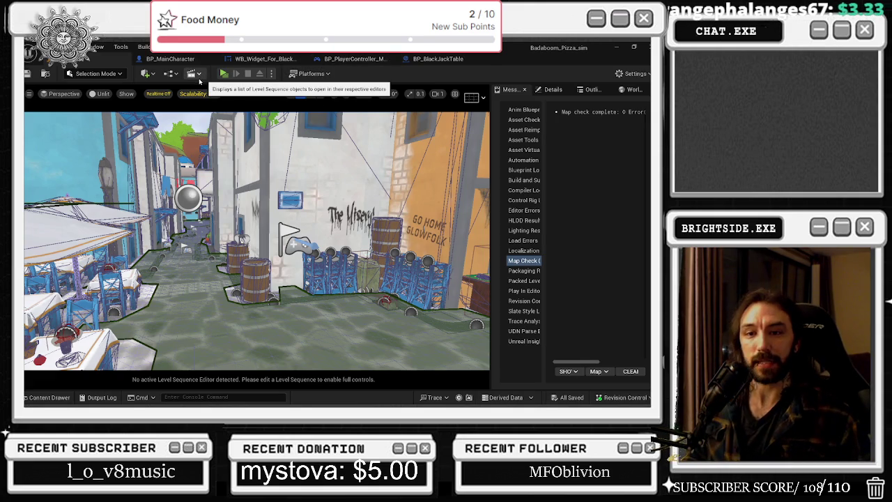
left_click_drag(279, 244, 334, 226)
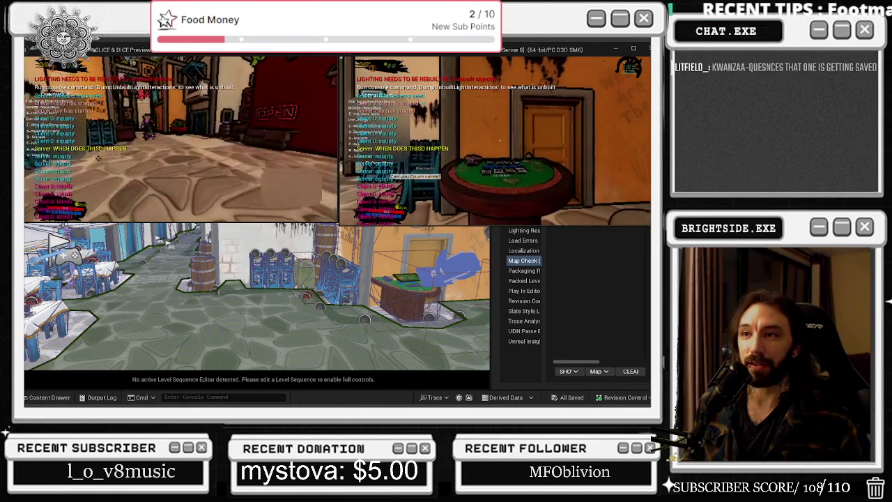
Take control of the server game view and bet the blue chip at the blackjack table.
left_click(636, 190)
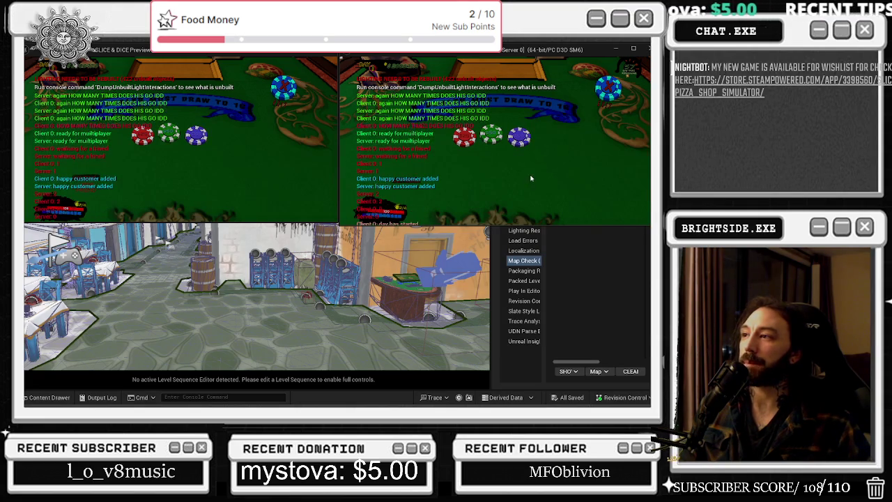
left_click(519, 141)
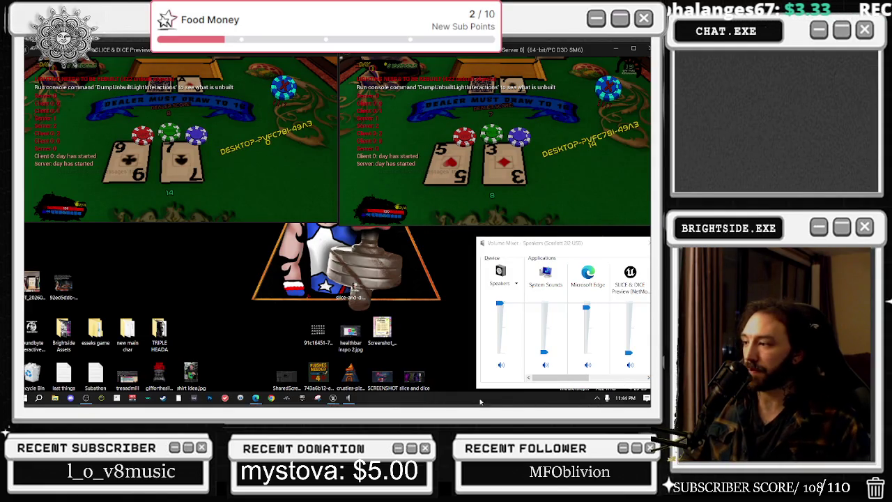
Close the Volume Mixer, snap the client window left and the server right, then stop the play-test.
left_click(430, 181)
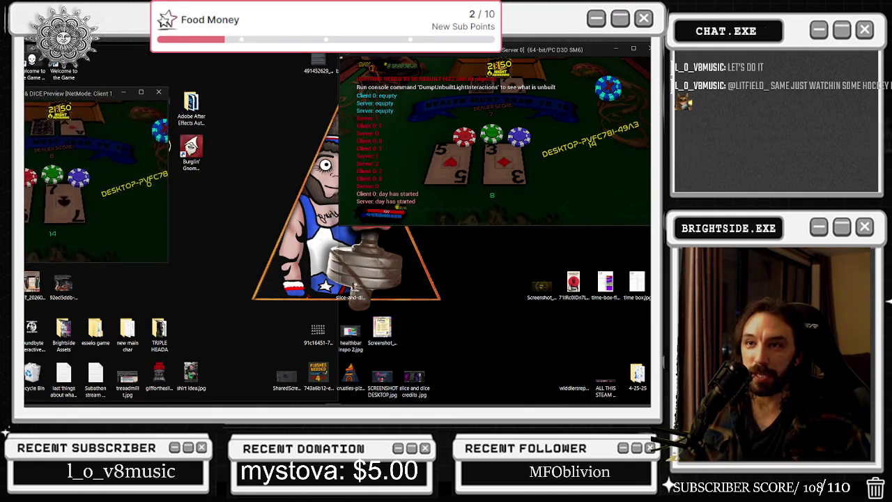
key("super+Left")
left_click(423, 209)
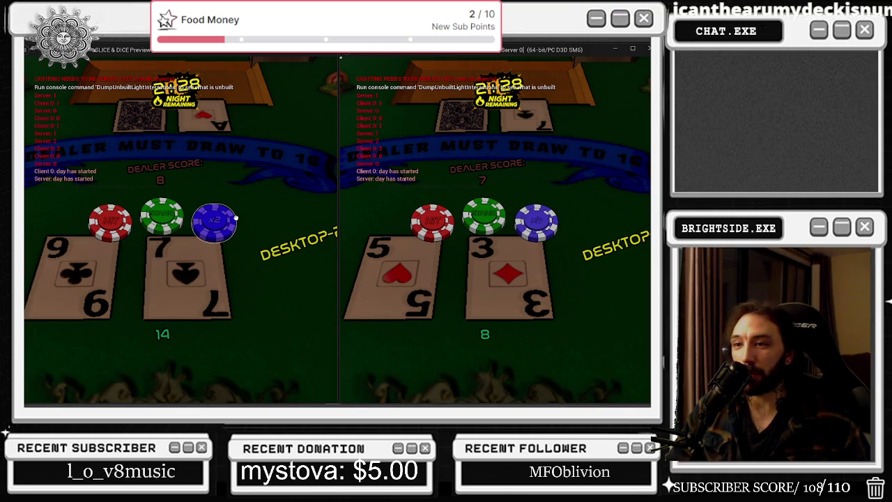
key("Escape")
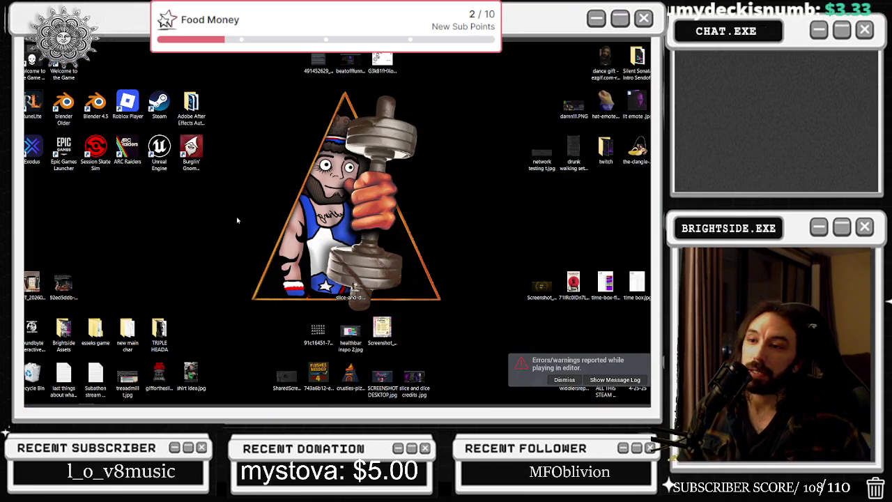
Launch a new two-player session, switch between the game windows to test the table, then stop it.
left_click(335, 400)
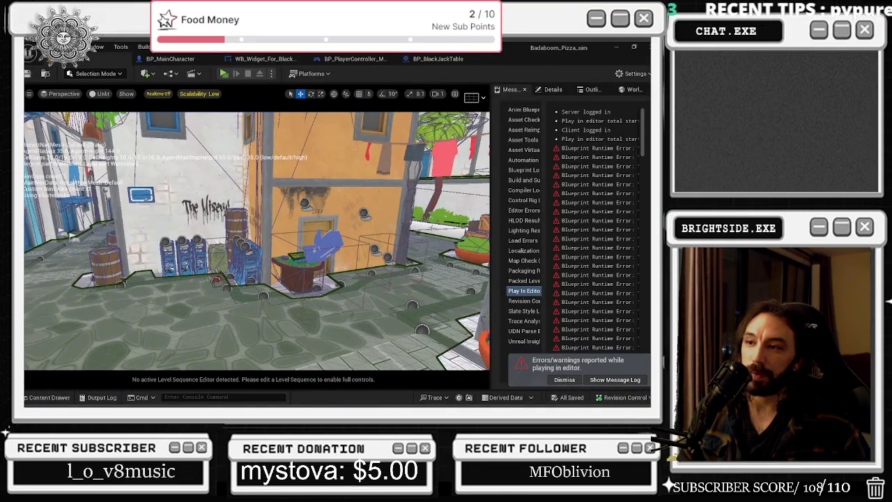
left_click(223, 73)
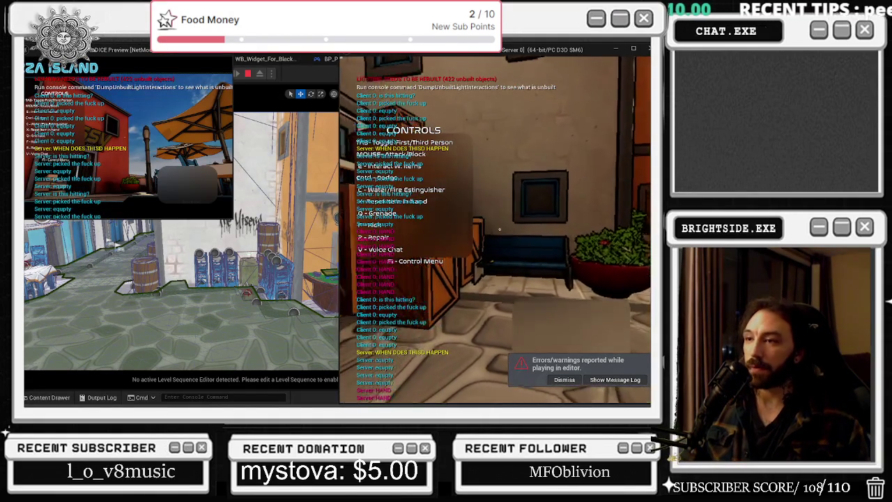
key("alt+Tab")
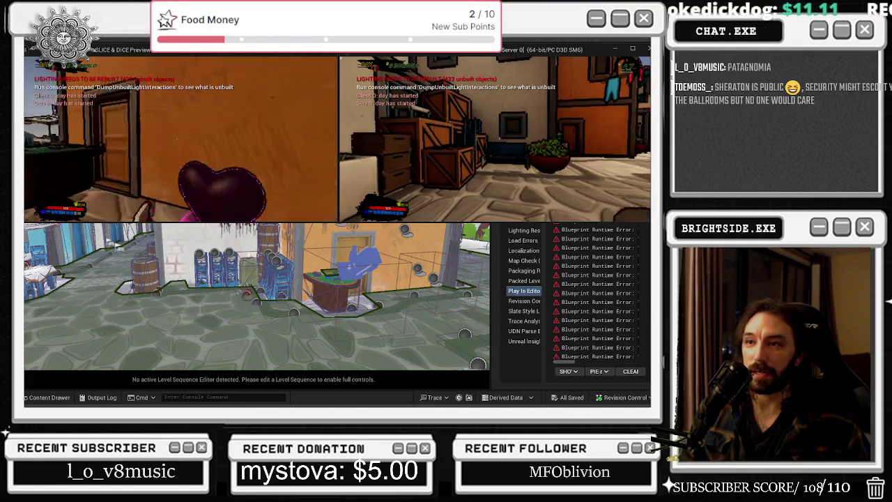
key("alt+Tab")
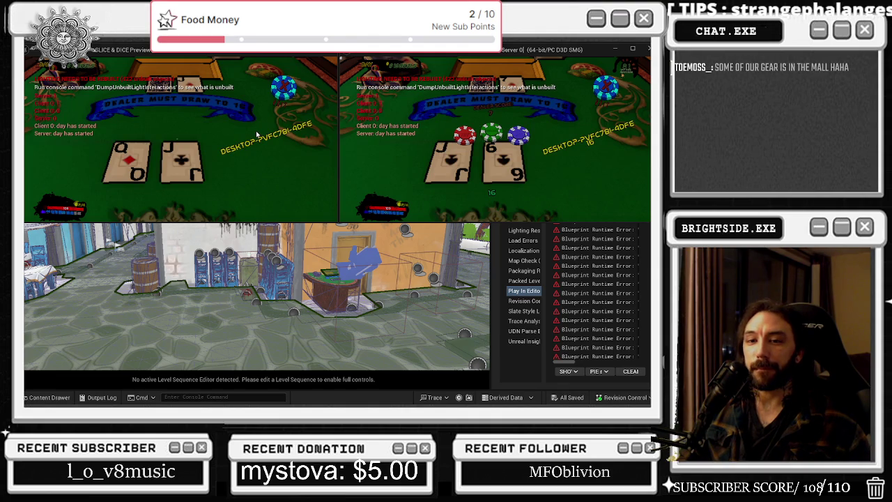
key("Escape")
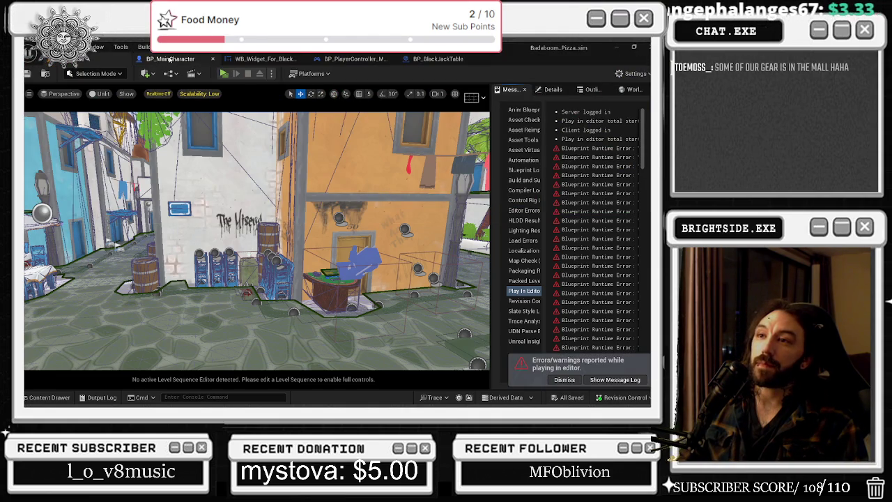
Glance at the BP_MainCharacter and WB_Widget_For_BlackJack tabs and dismiss the play errors notice.
left_click(170, 60)
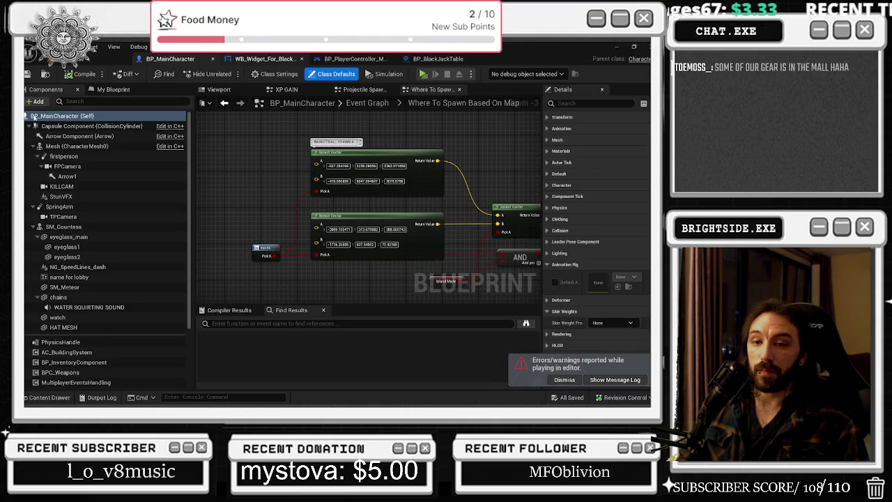
left_click(264, 58)
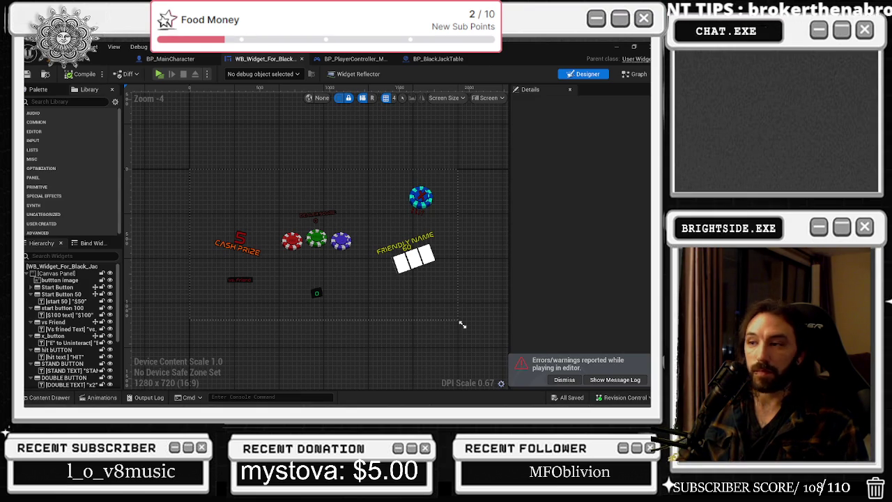
left_click(565, 380)
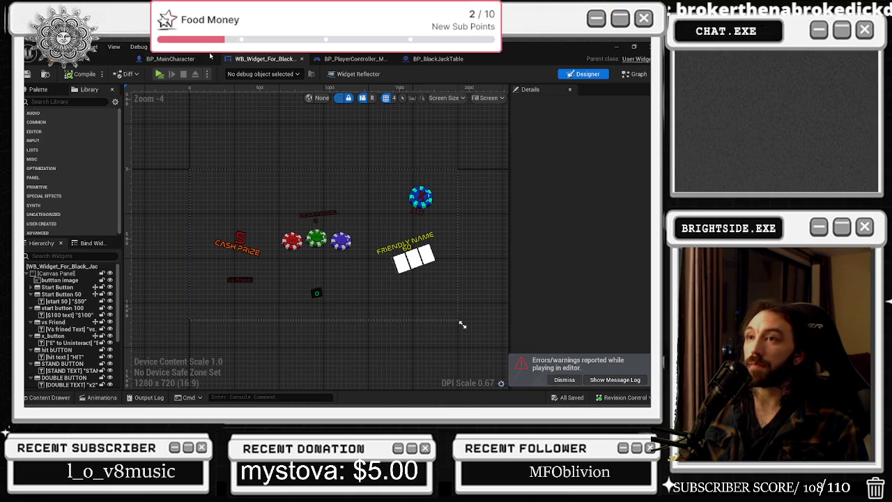
Inspect the player controller's Bp Blackjack, IsValid and Player Name nodes, then go to BP_BlackJackTable.
left_click(366, 60)
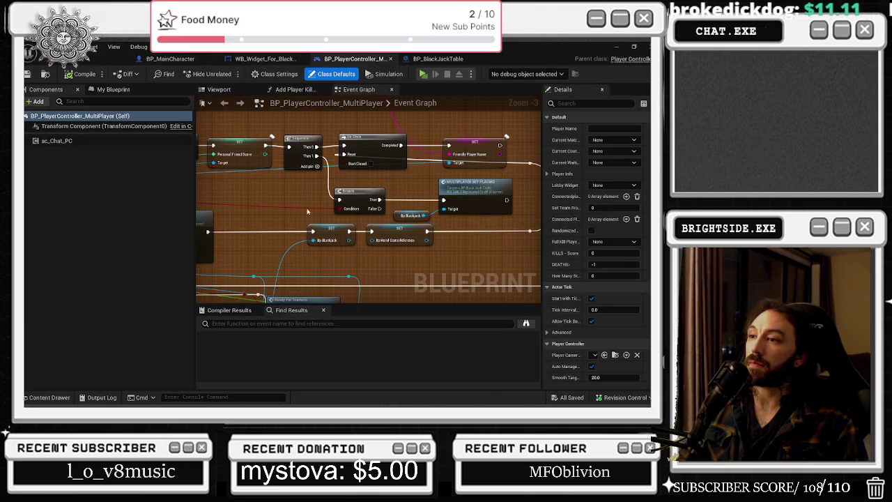
left_click(352, 214)
left_click_drag(352, 213, 319, 209)
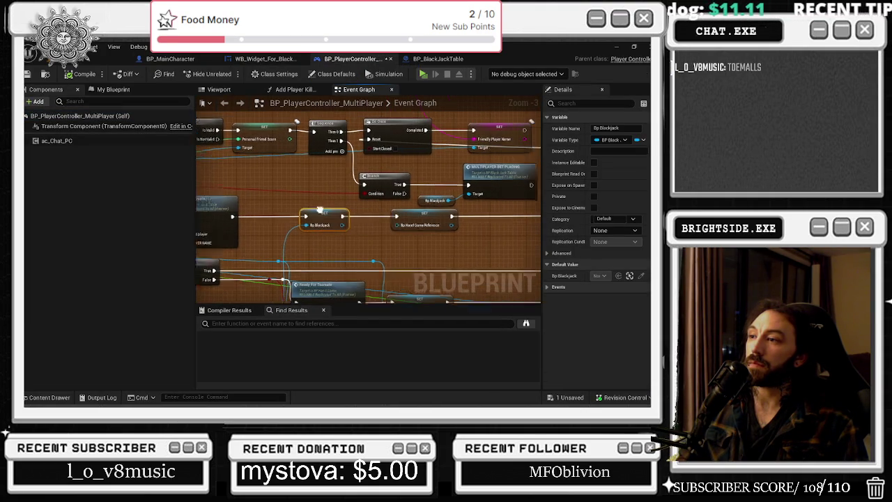
mouse_move(412, 219)
left_mouse_down()
mouse_move(419, 223)
mouse_move(106, 228)
left_mouse_up()
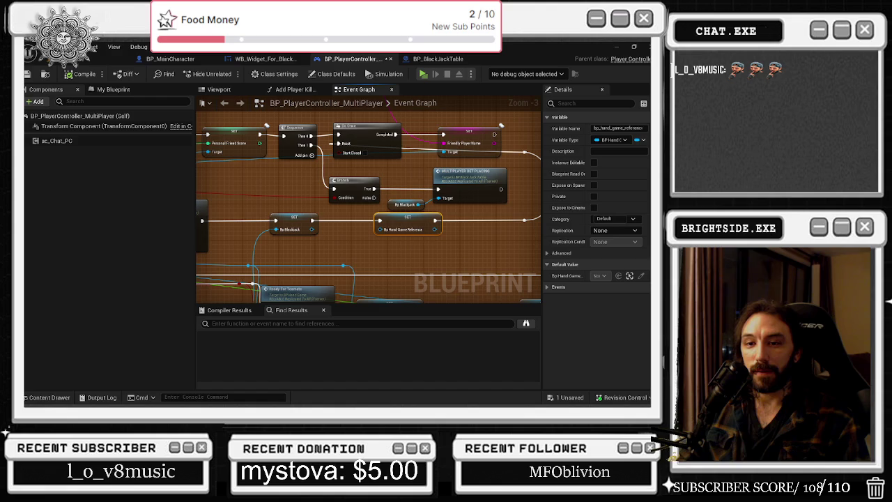
left_click_drag(265, 180, 200, 199)
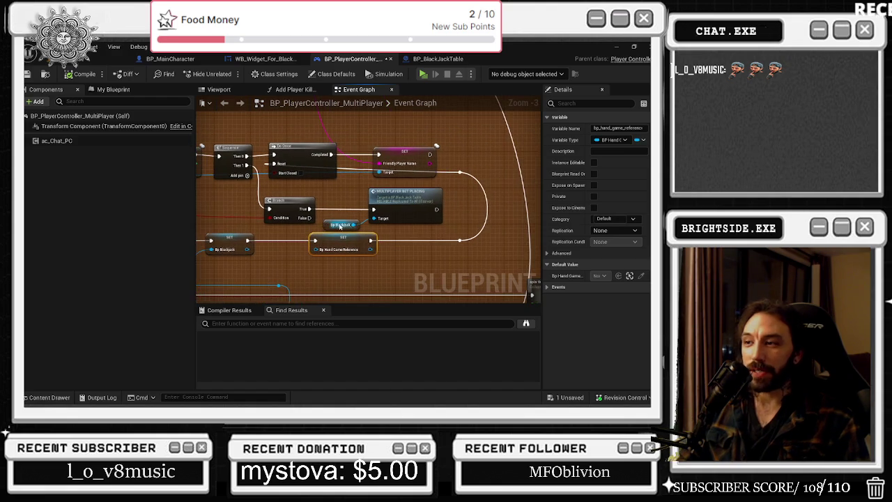
left_click_drag(248, 121, 408, 147)
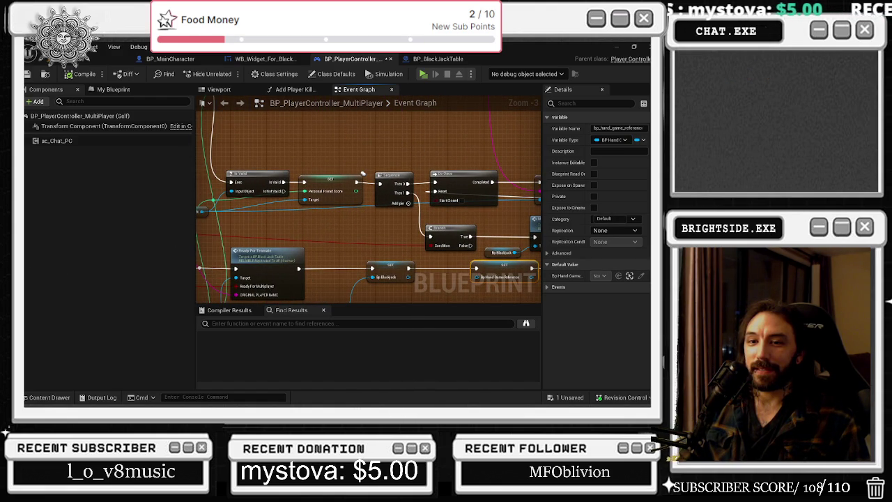
left_click_drag(274, 179, 416, 197)
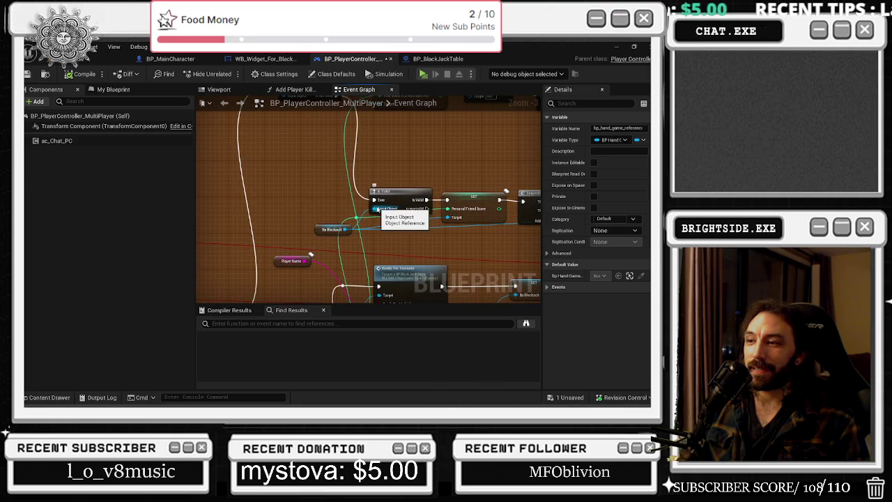
left_click(438, 59)
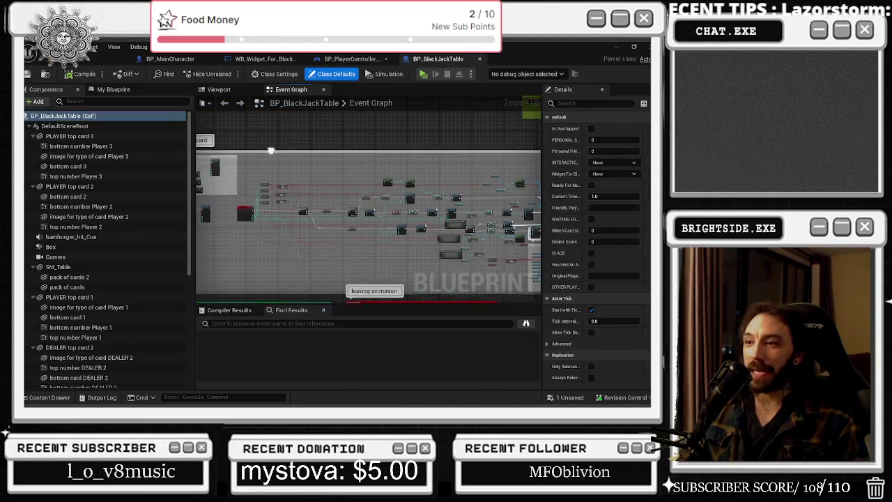
scroll(300, 153, "down", 2)
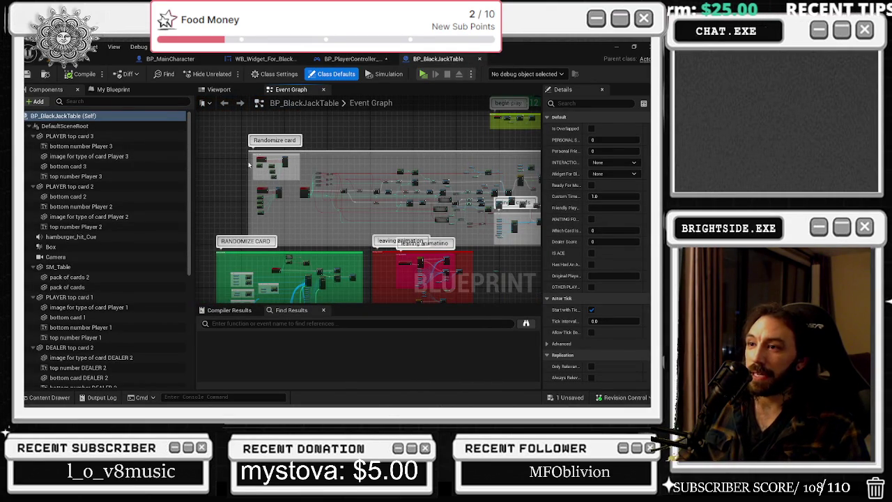
mouse_move(250, 165)
left_mouse_down()
mouse_move(208, 171)
mouse_move(218, 171)
left_mouse_up()
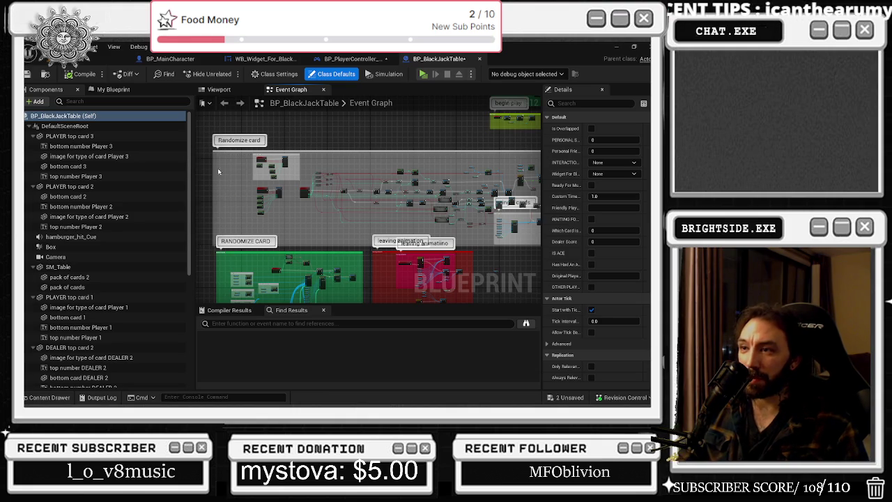
left_click(335, 221)
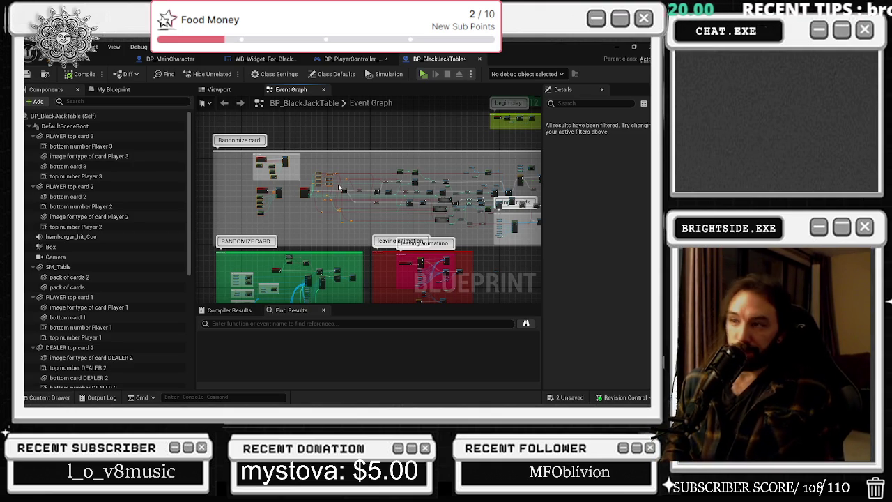
left_click(263, 59)
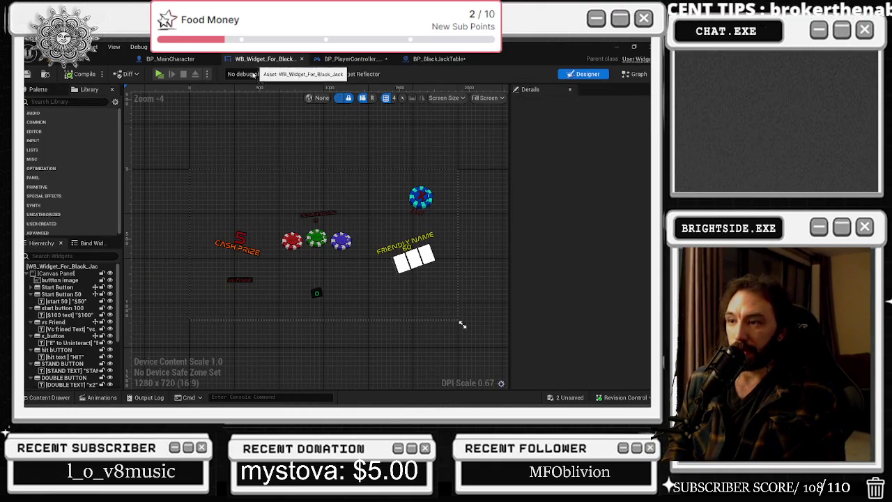
Select the red chip and friend name clock text widgets, then switch to the widget's Graph.
scroll(317, 258, "up", 2)
left_click(287, 247)
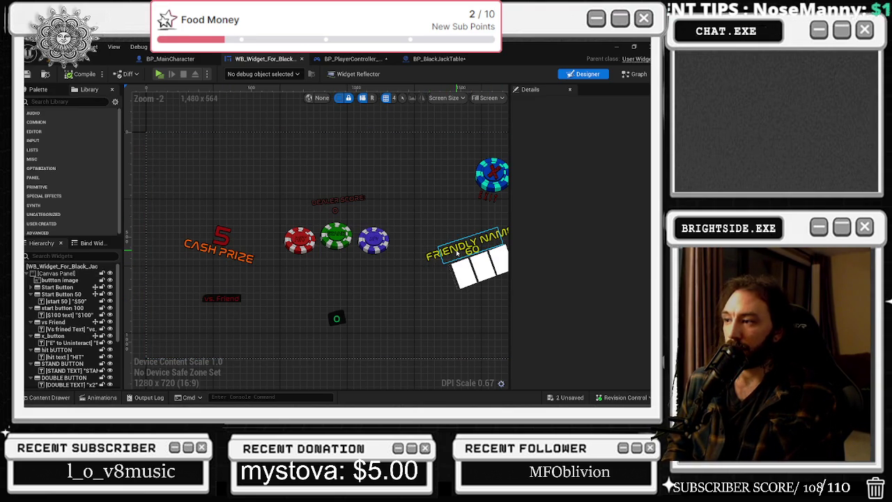
left_click(457, 255)
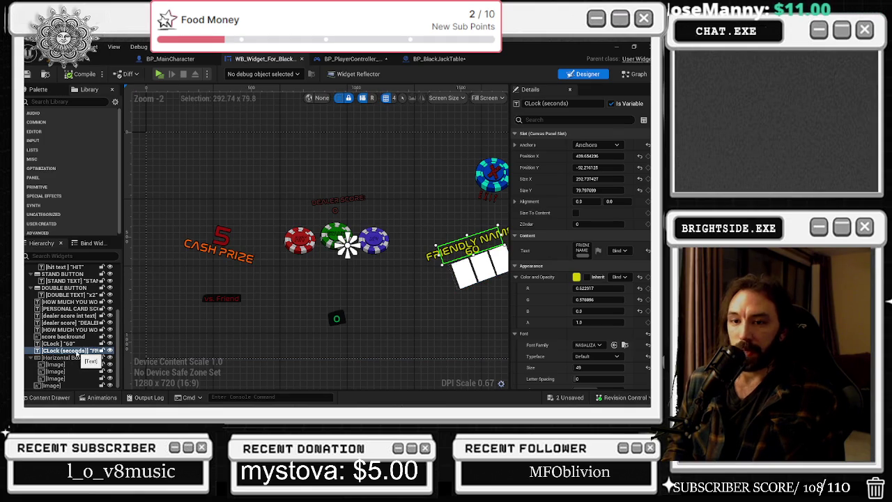
left_click(635, 74)
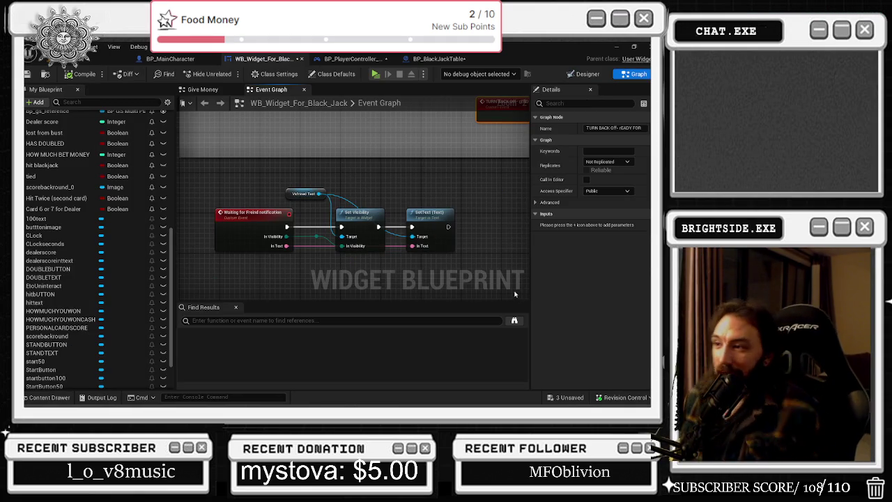
Search the blueprint's nodes for 'waiting for' in Find Results.
scroll(310, 225, "down", 9)
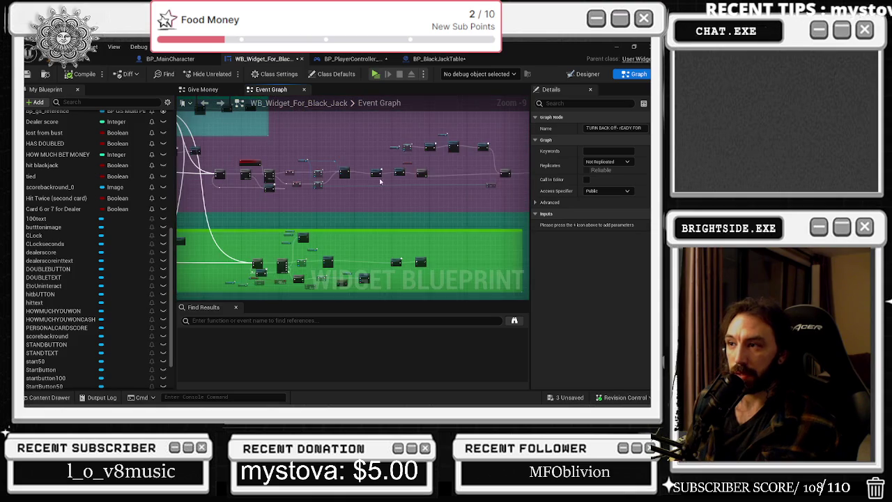
scroll(380, 182, "up", 7)
scroll(464, 145, "down", 3)
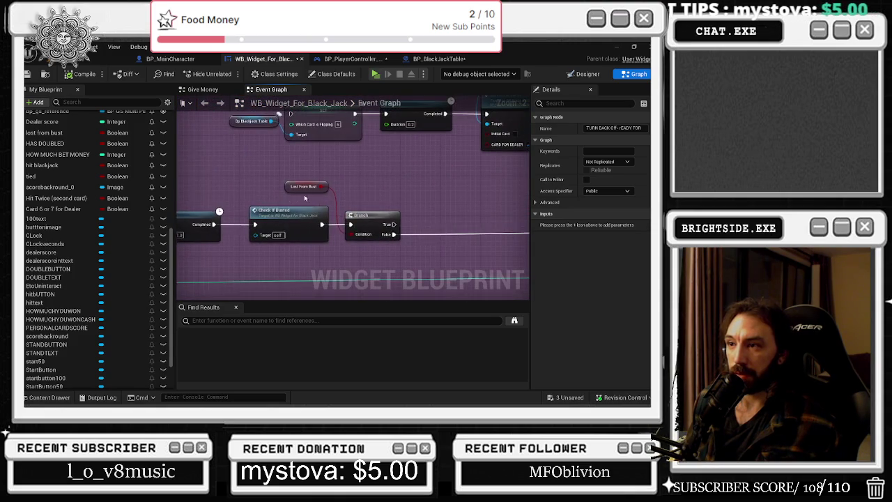
scroll(380, 191, "up", 3)
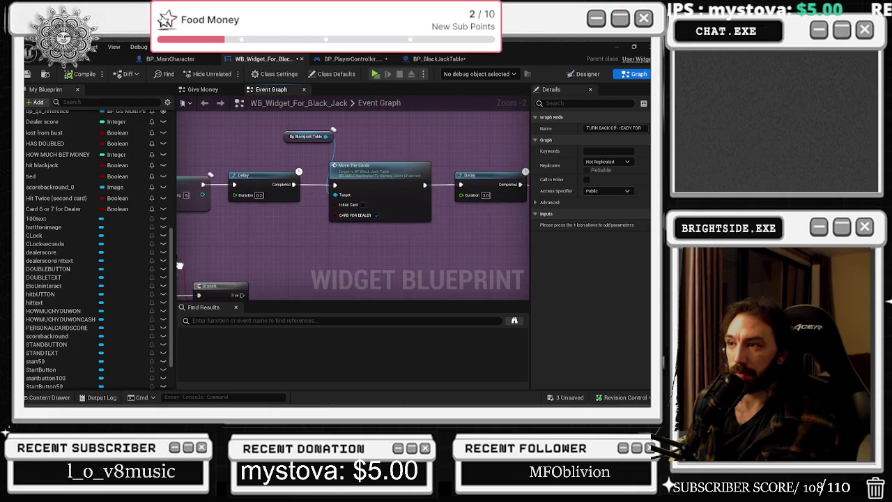
left_click(212, 320)
type("waiting for")
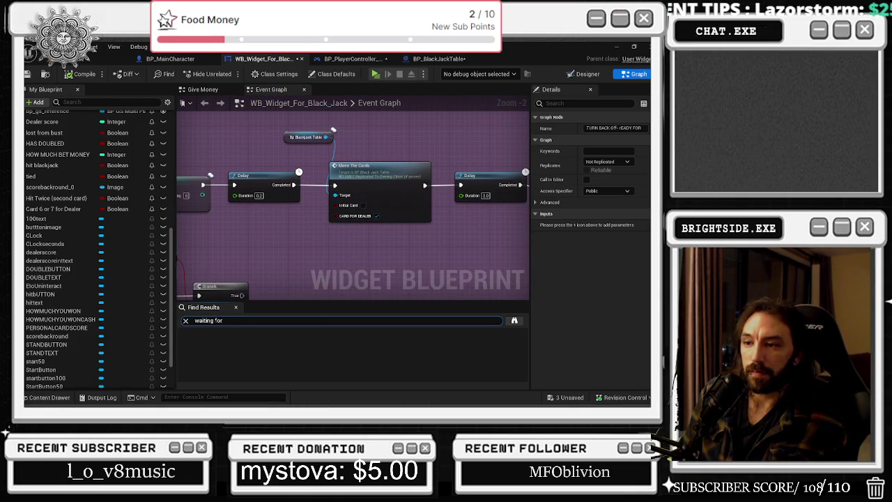
key("Return")
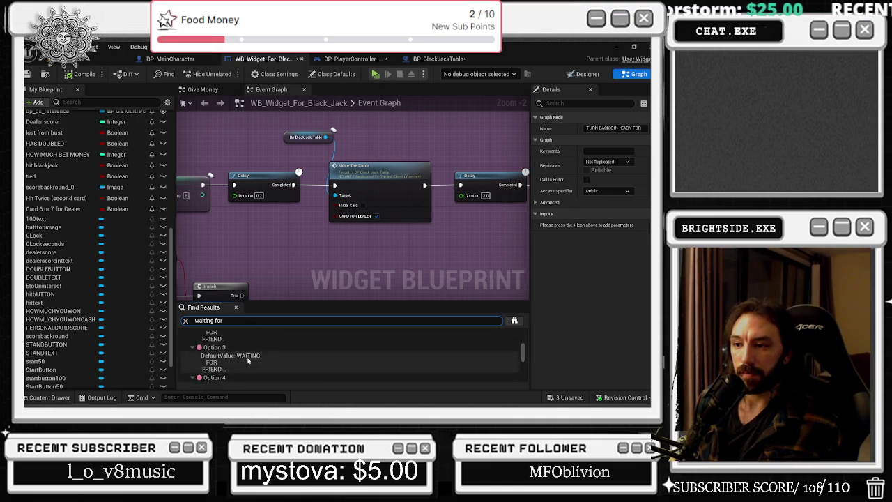
Jump to the WAITING FOR A FRIEND, Waiting For Freind Notification and notification call results.
double_click(252, 343)
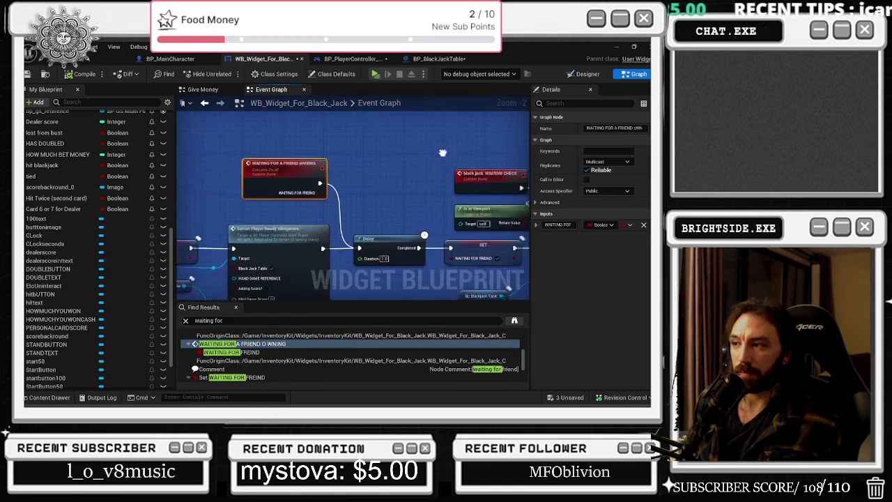
scroll(312, 344, "down", 3)
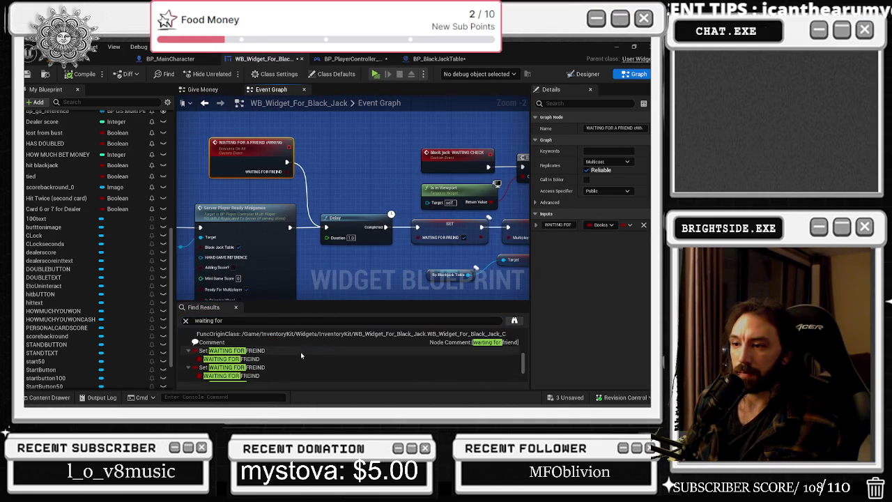
double_click(278, 347)
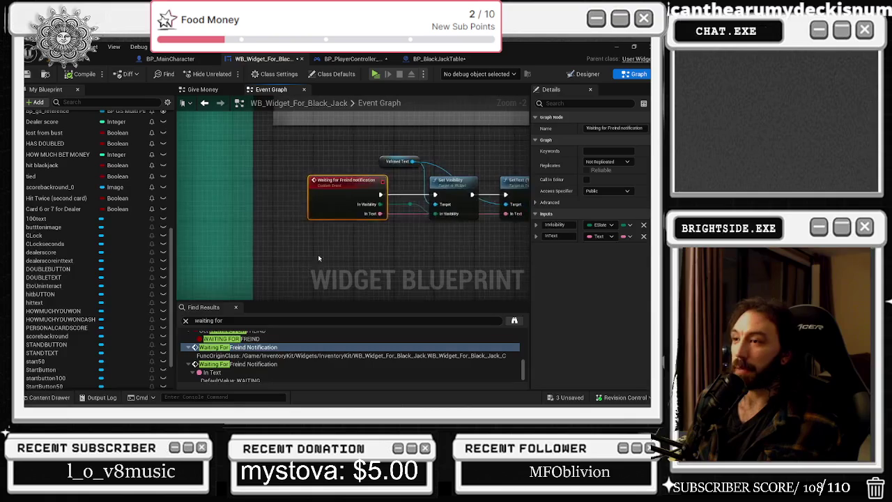
scroll(237, 377, "down", 1)
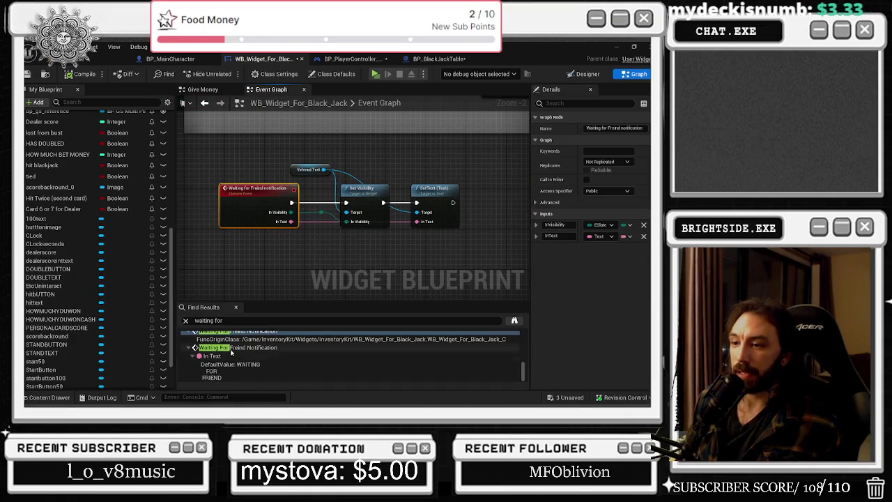
double_click(232, 350)
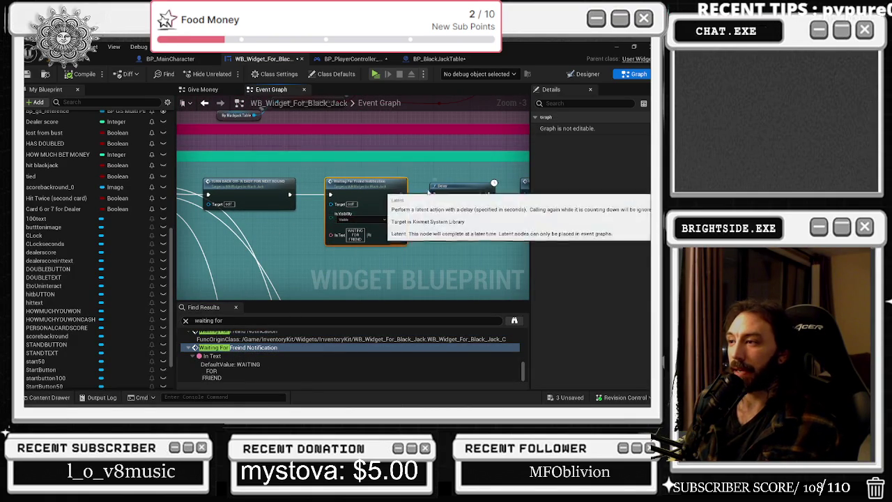
Trace the execution chain before the call through the Switch, Delay and Check On The Bets nodes.
left_click(247, 198)
scroll(249, 197, "down", 1)
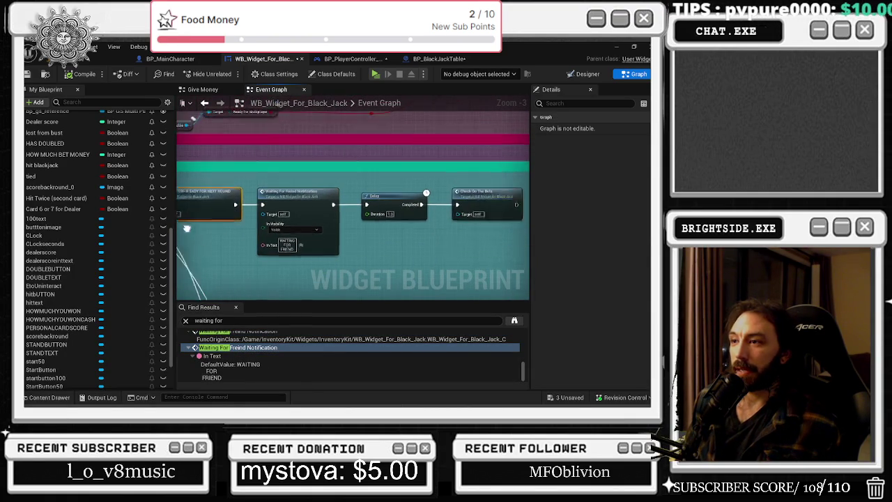
left_click_drag(278, 185, 330, 174)
left_click(332, 179)
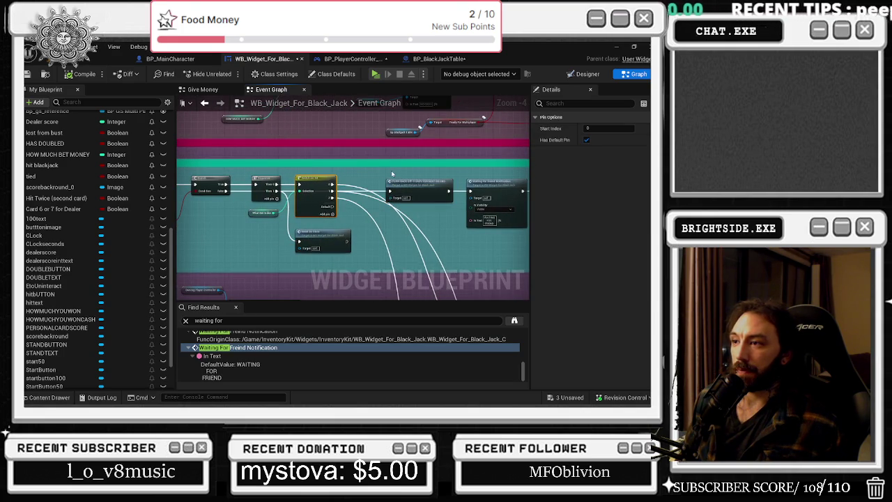
left_click_drag(419, 180, 303, 188)
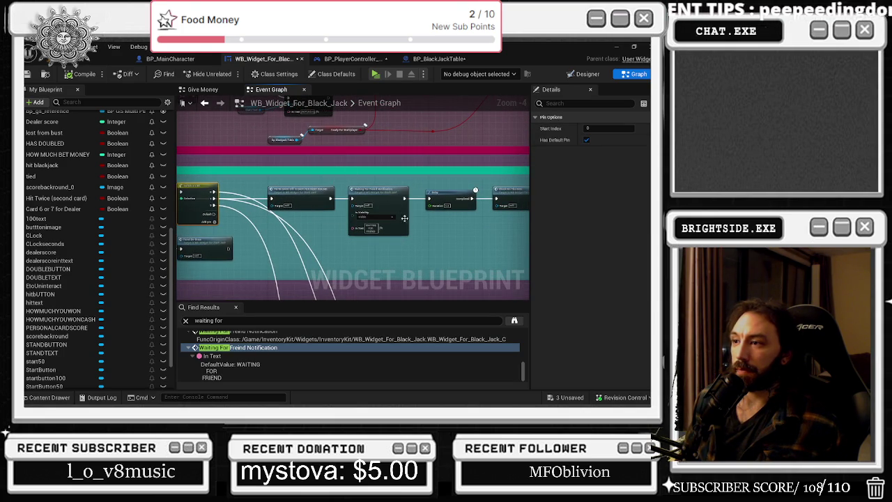
scroll(404, 218, "up", 1)
left_click_drag(404, 218, 188, 232)
scroll(188, 231, "up", 2)
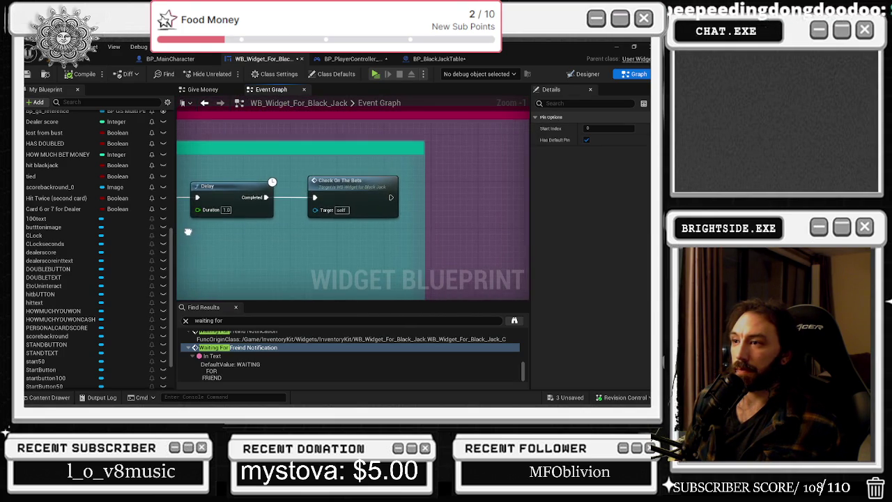
Follow the call's Branch and Other Player Placed Bet logic, then open the Waiting for Freind Notification graph.
double_click(237, 348)
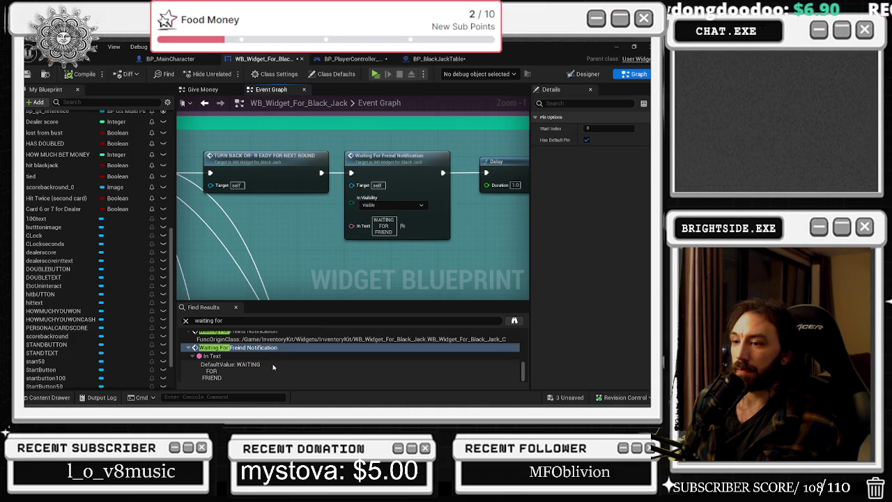
mouse_move(387, 179)
left_mouse_down()
mouse_move(498, 272)
mouse_move(656, 242)
left_mouse_up()
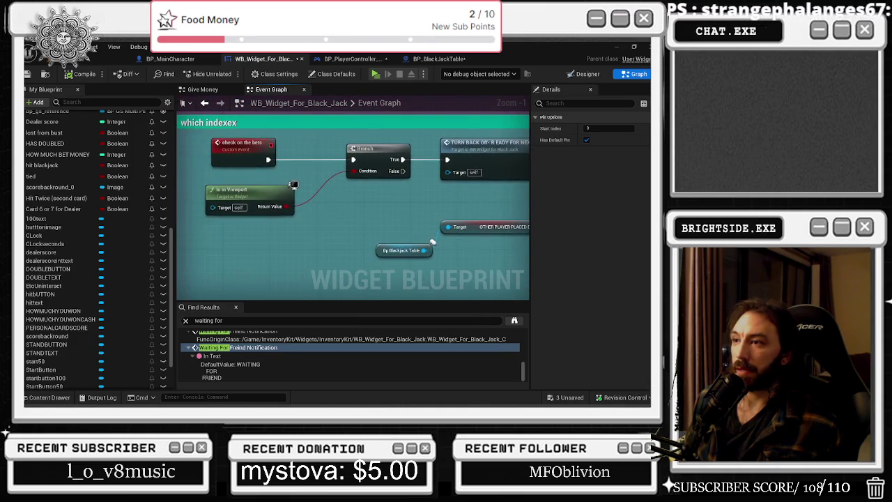
mouse_move(602, 253)
left_mouse_down()
mouse_move(522, 261)
mouse_move(292, 216)
mouse_move(197, 211)
left_mouse_up()
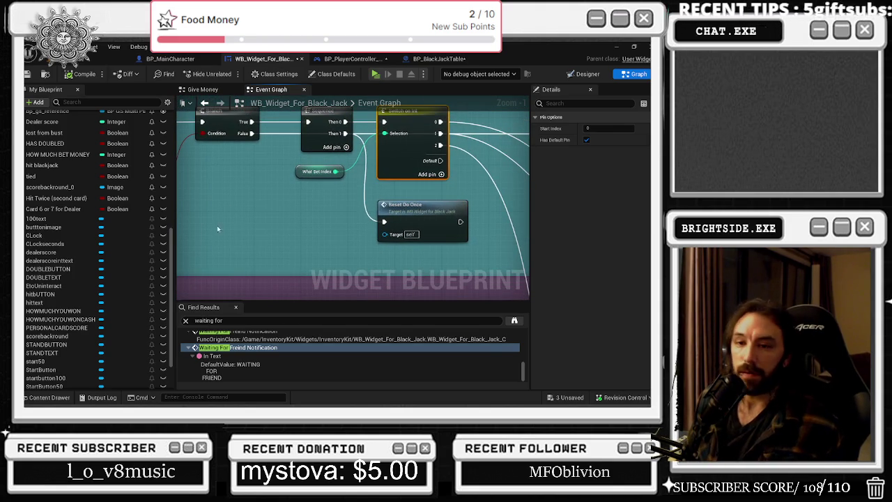
left_click_drag(260, 201, 132, 216)
scroll(282, 212, "down", 1)
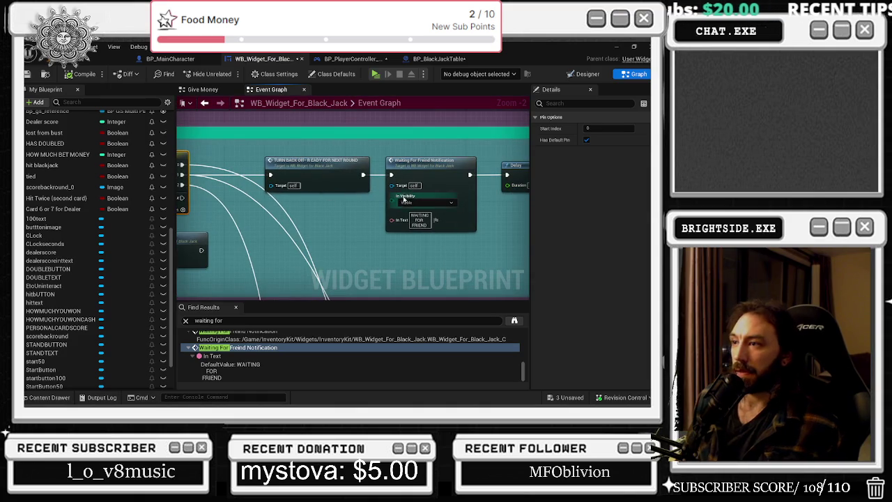
double_click(474, 182)
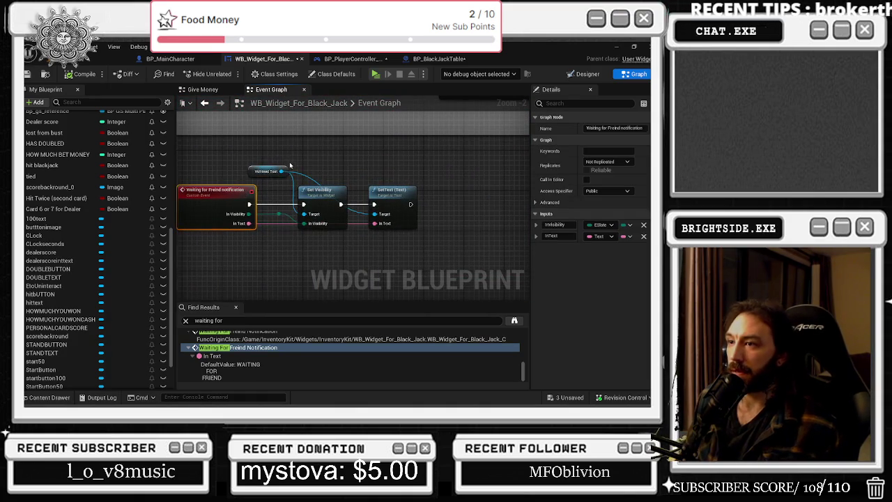
Place a CLockseconds reference in the graph and shift the visibility and text nodes right for room.
left_click_drag(397, 196, 475, 196)
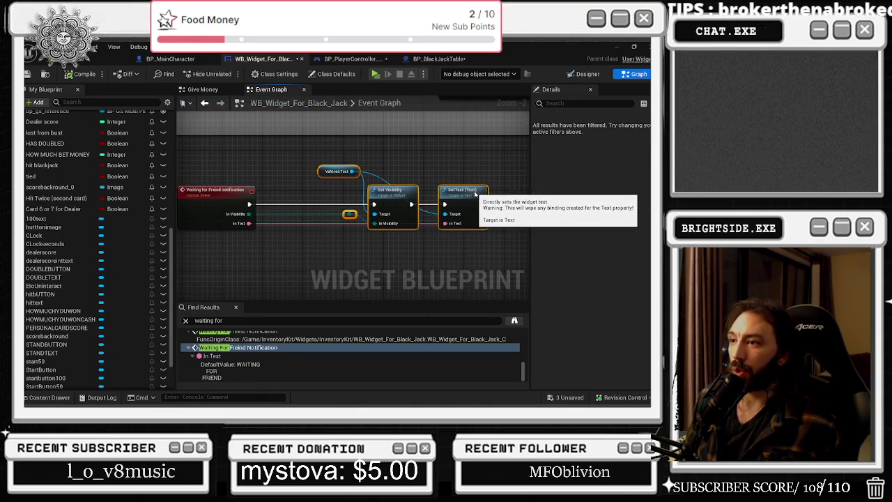
left_click(442, 167)
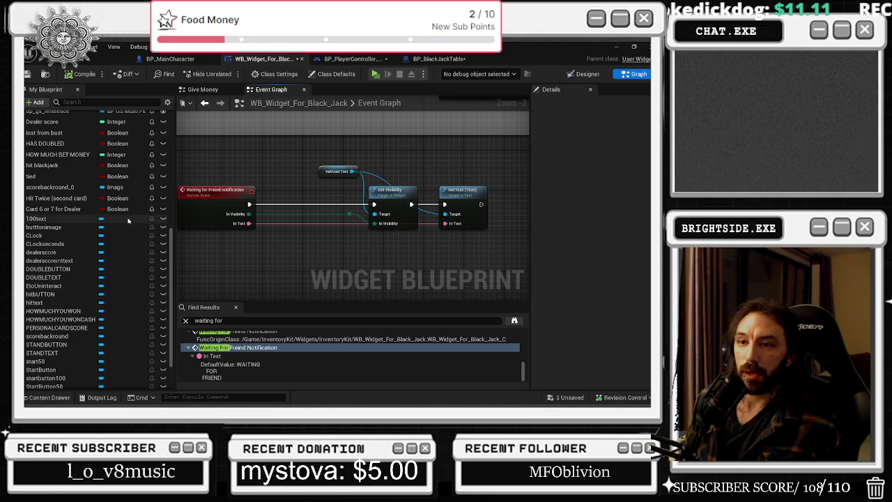
mouse_move(44, 244)
left_mouse_down()
mouse_move(274, 196)
mouse_move(255, 151)
mouse_move(225, 163)
left_mouse_up()
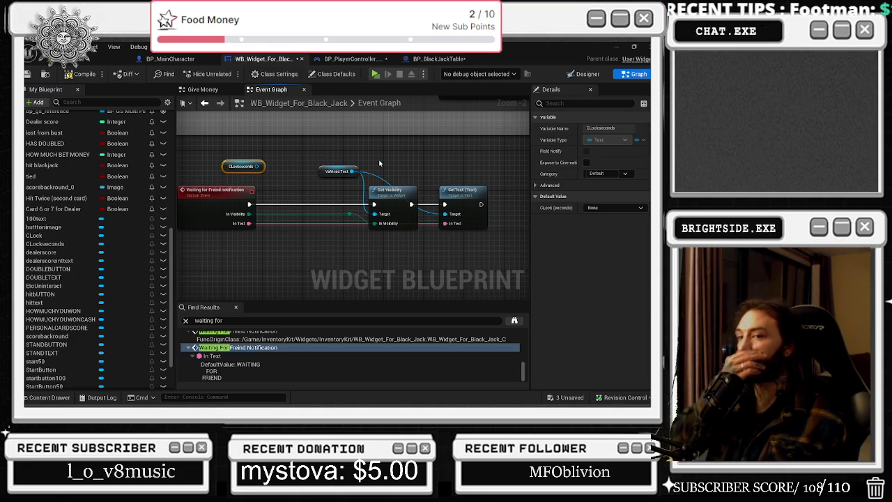
mouse_move(357, 186)
left_mouse_down()
mouse_move(318, 146)
mouse_move(489, 233)
left_mouse_up()
left_click_drag(473, 197, 506, 202)
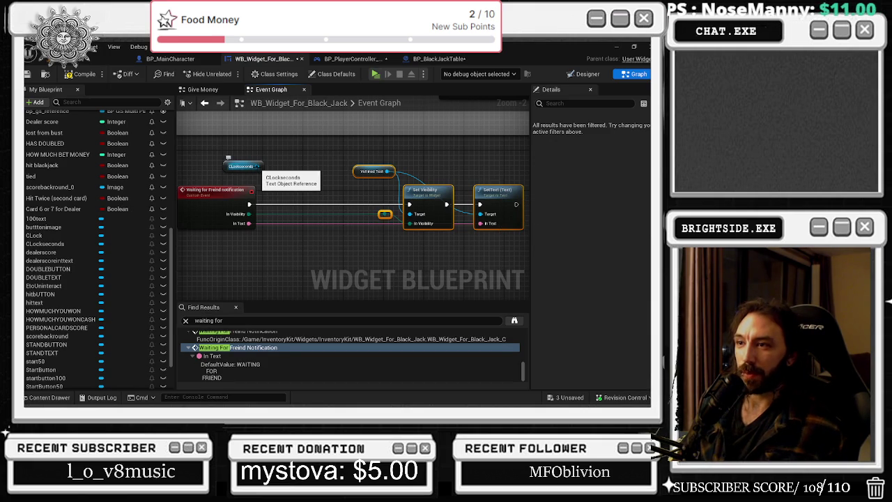
Add a SetText (Text) node targeting CLockseconds.
left_click_drag(257, 165, 280, 188)
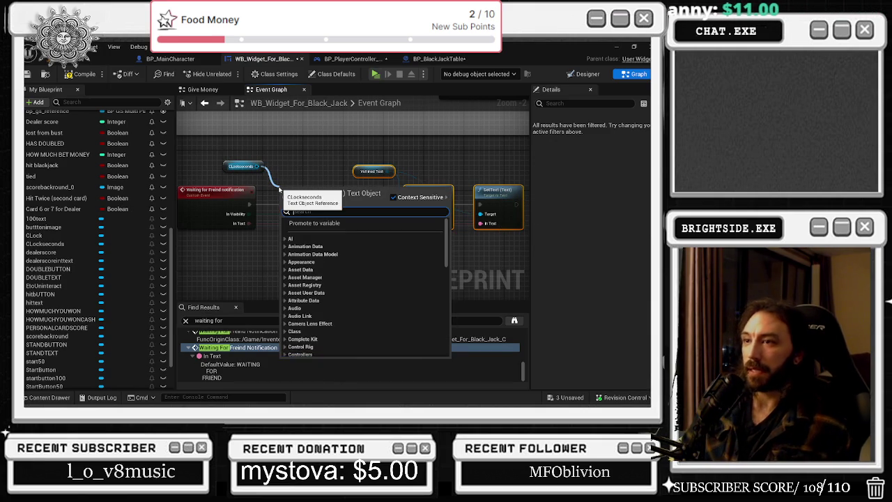
type("set tex")
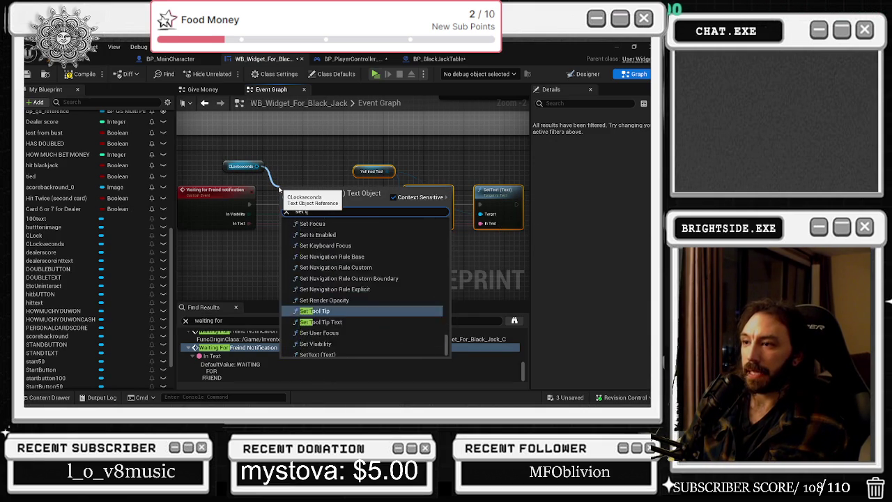
key("Down")
key("Return")
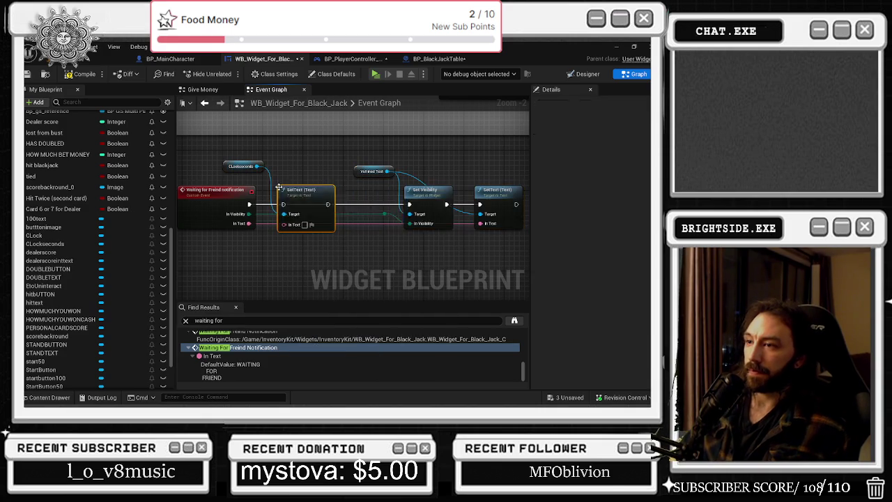
Wire the new SetText after Set Visibility and delete the old SetText node.
mouse_move(306, 184)
left_mouse_down()
mouse_move(305, 160)
mouse_move(332, 159)
left_mouse_up()
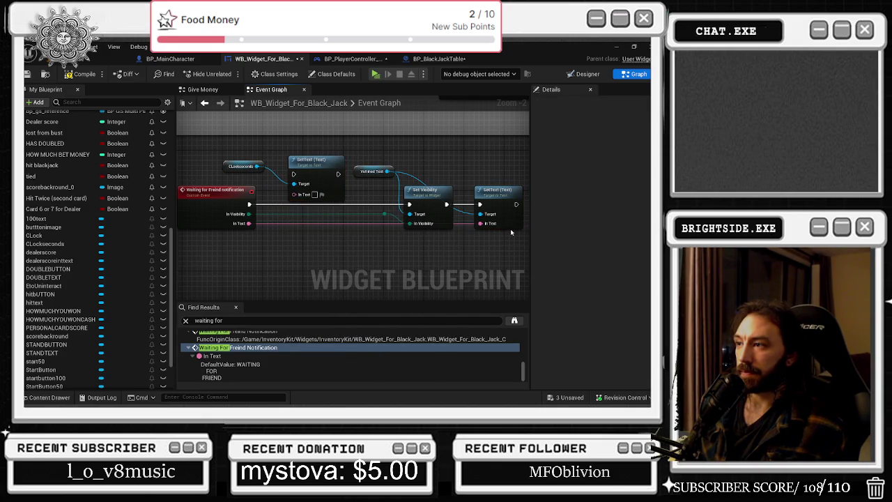
mouse_move(310, 160)
left_mouse_down()
mouse_move(315, 171)
mouse_move(497, 199)
mouse_move(380, 202)
mouse_move(481, 205)
left_mouse_up()
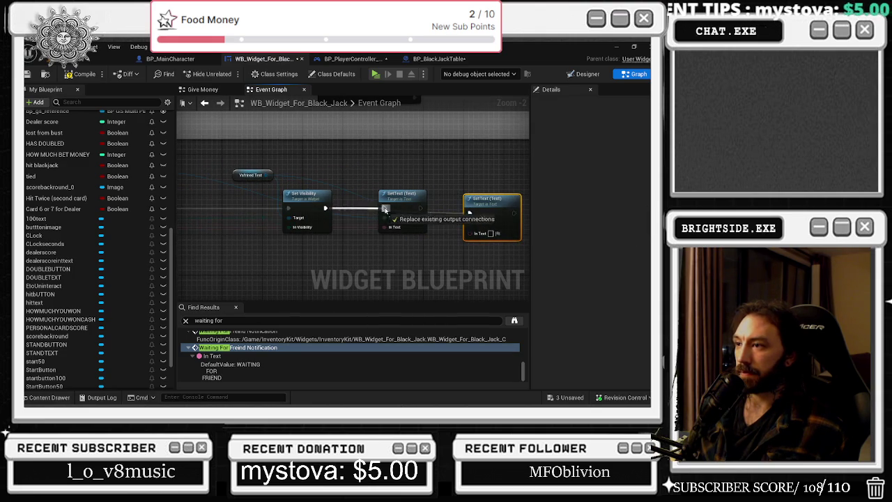
key("Delete")
mouse_move(399, 205)
left_mouse_down()
mouse_move(382, 210)
mouse_move(508, 211)
left_mouse_up()
left_click(440, 187)
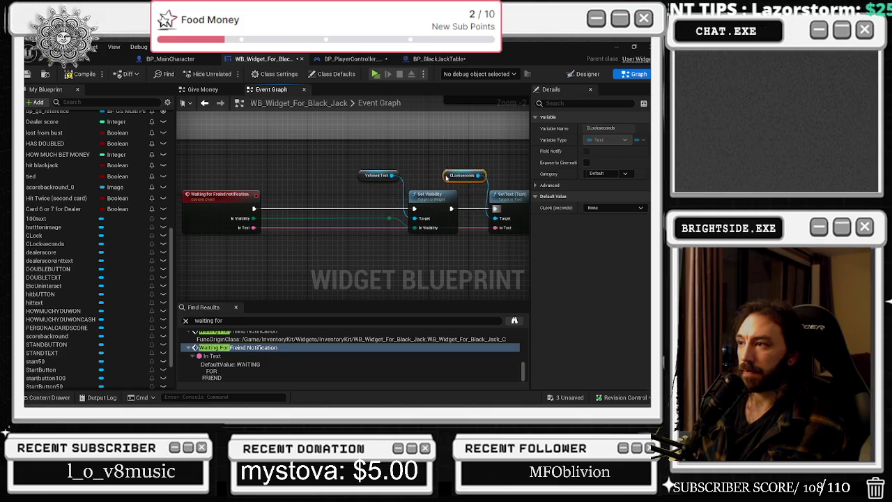
left_click_drag(439, 187, 324, 179)
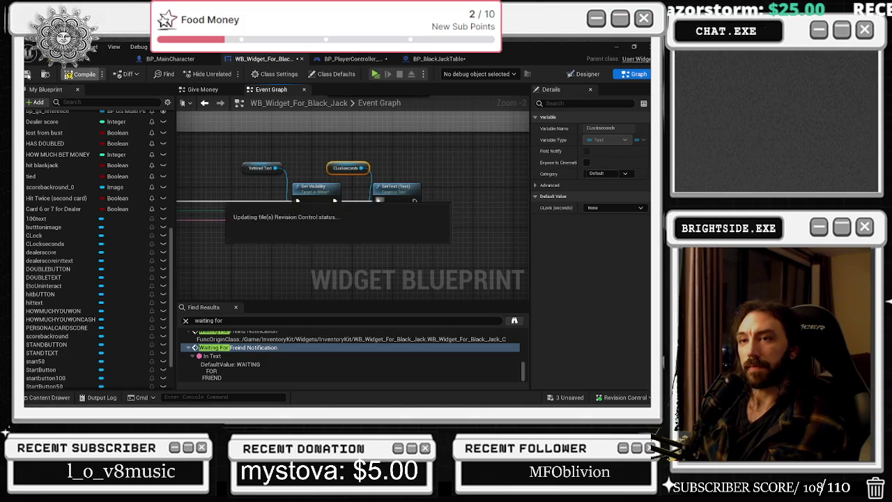
Compile WB_Widget_For_Black_Jack, return to the level editor, and save all modified content.
left_click(73, 69)
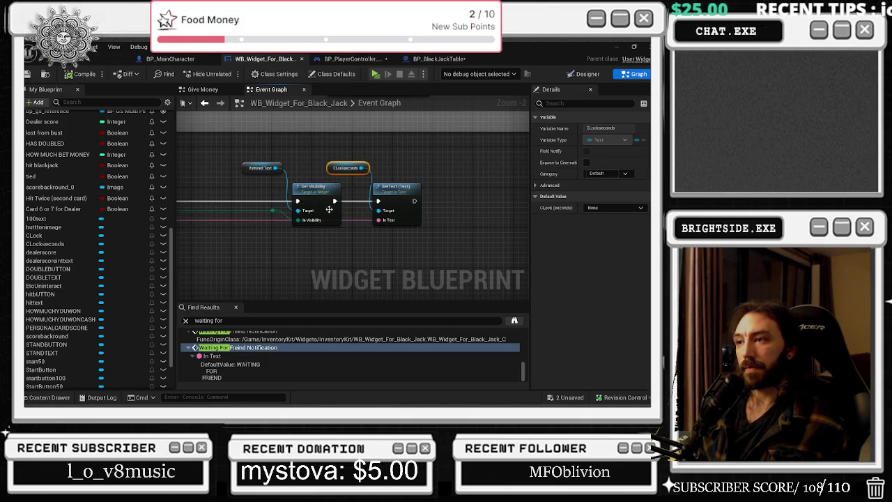
left_click(105, 59)
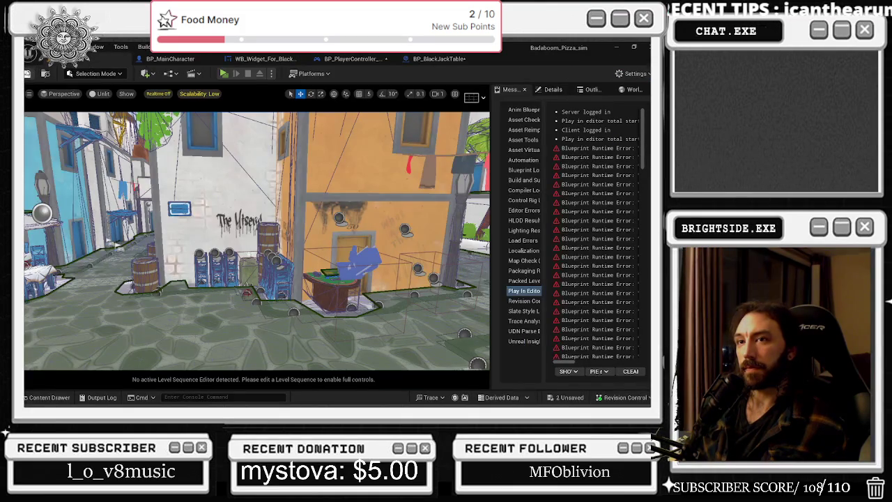
key("ctrl+s")
left_click(406, 321)
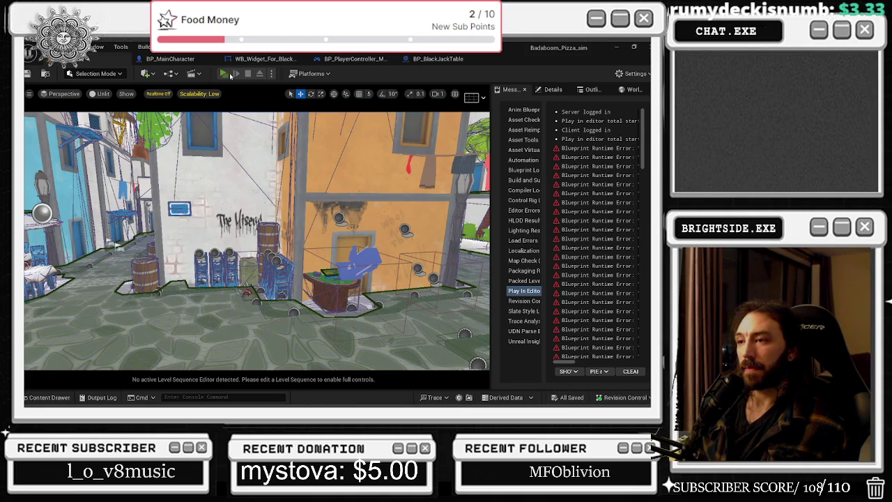
Run a server-and-client play-test, bet a chip at the table until WAITING FOR FRIEND appears, then stop.
left_click(230, 74)
key("alt+Tab")
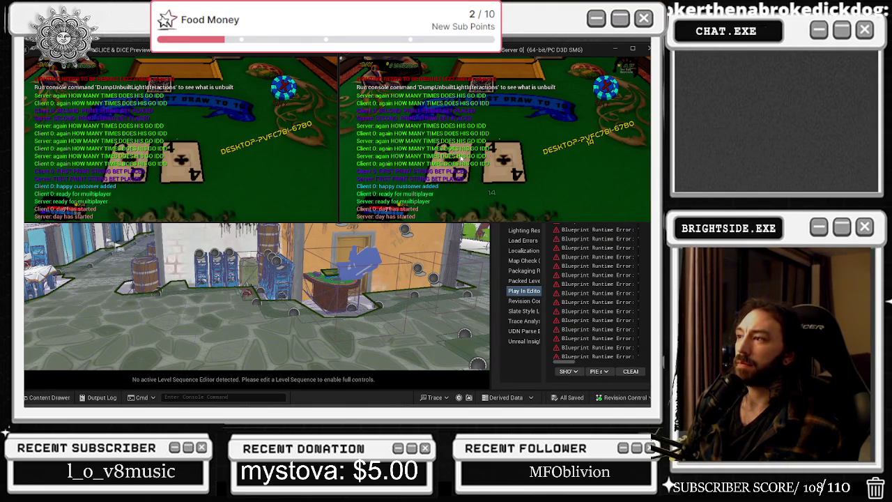
left_click(458, 154)
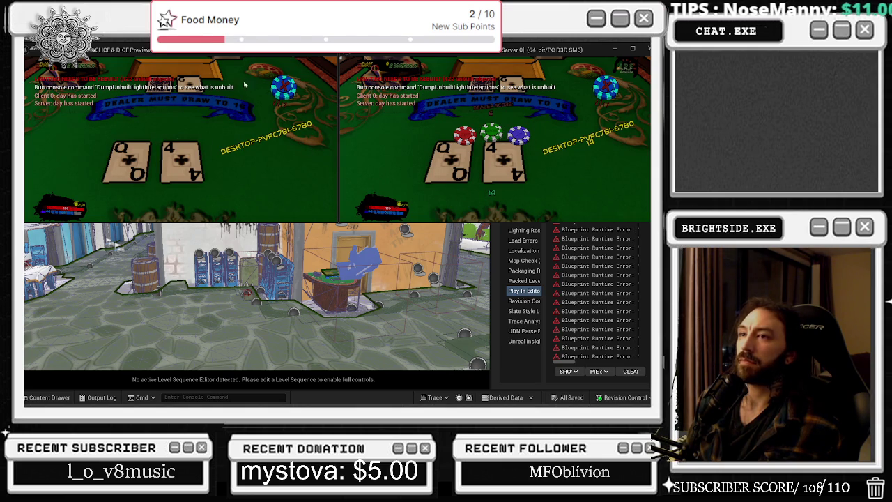
left_click(519, 134)
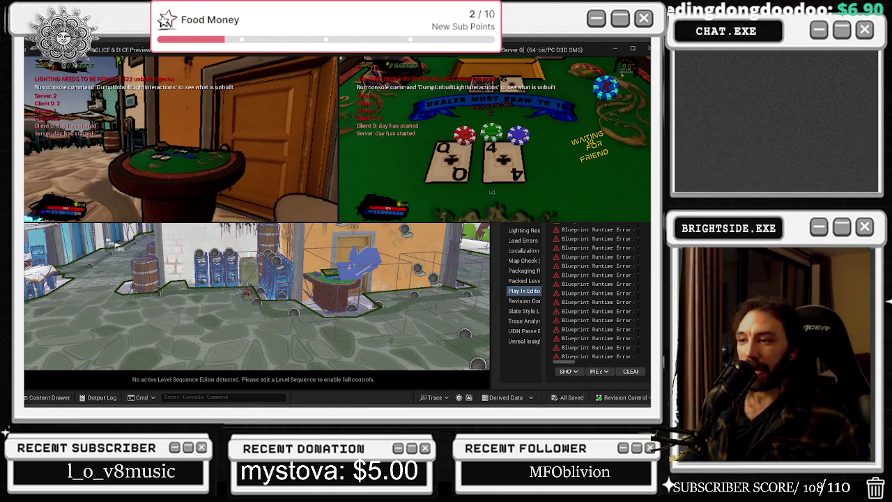
key("alt+Tab")
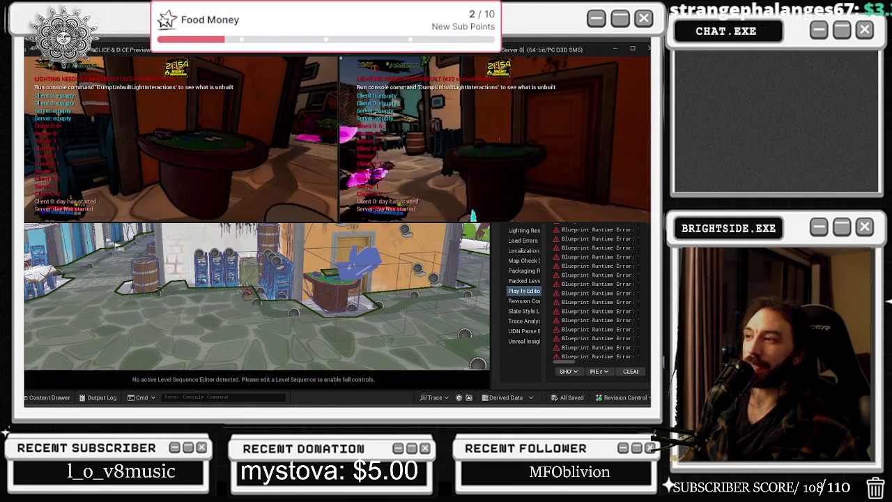
key("e")
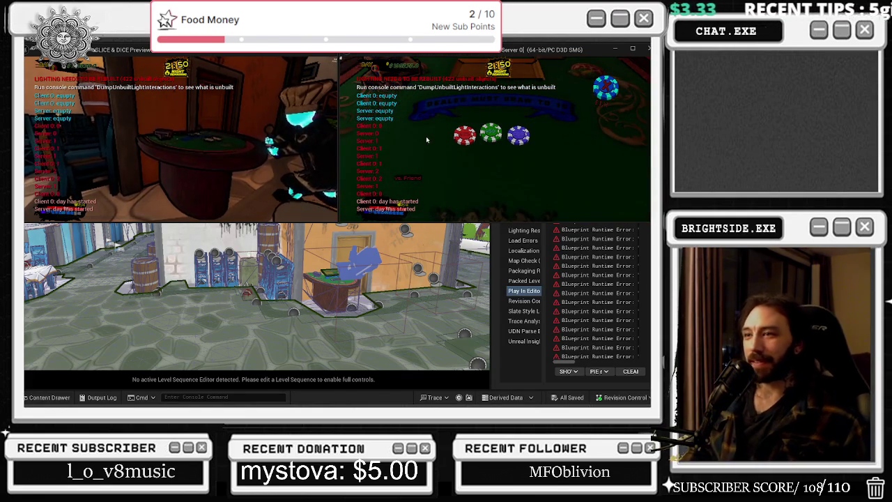
key("Escape")
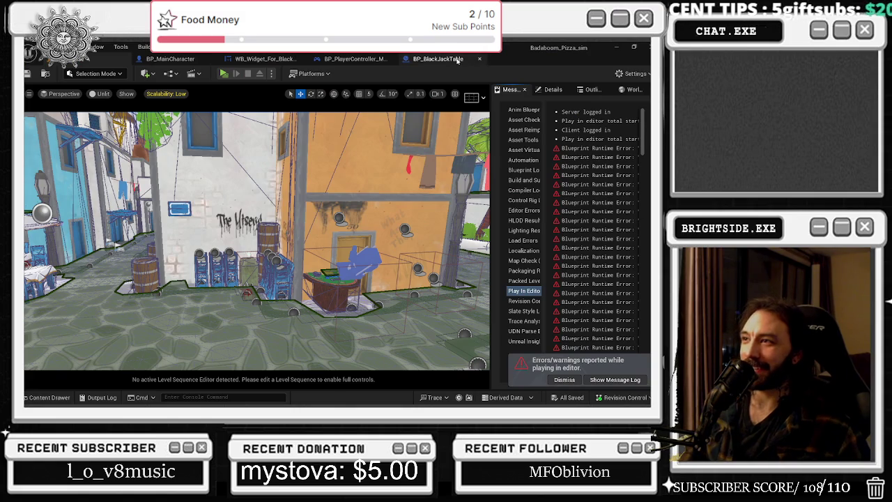
Pan BP_BlackJackTable across its Randomize card, interaction and arm animation sections, then open BP_PlayerController_MultiPlayer.
left_click(457, 59)
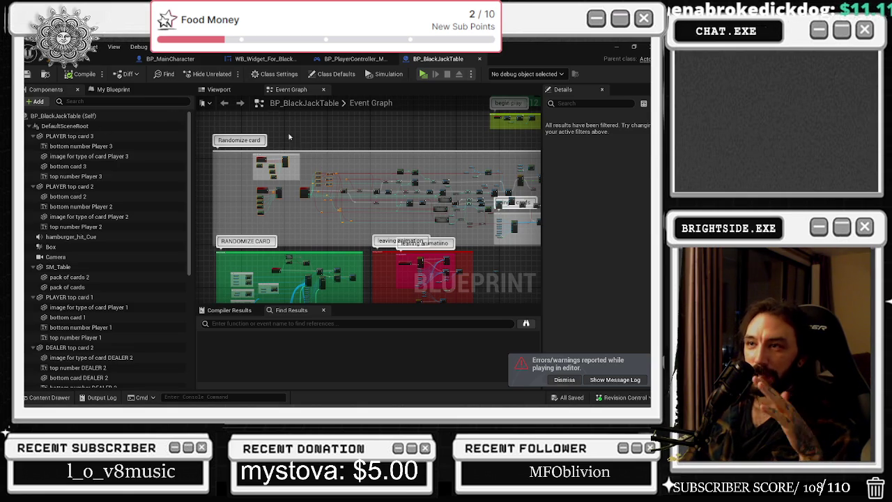
mouse_move(354, 216)
left_mouse_down()
mouse_move(348, 165)
mouse_move(355, 244)
left_mouse_up()
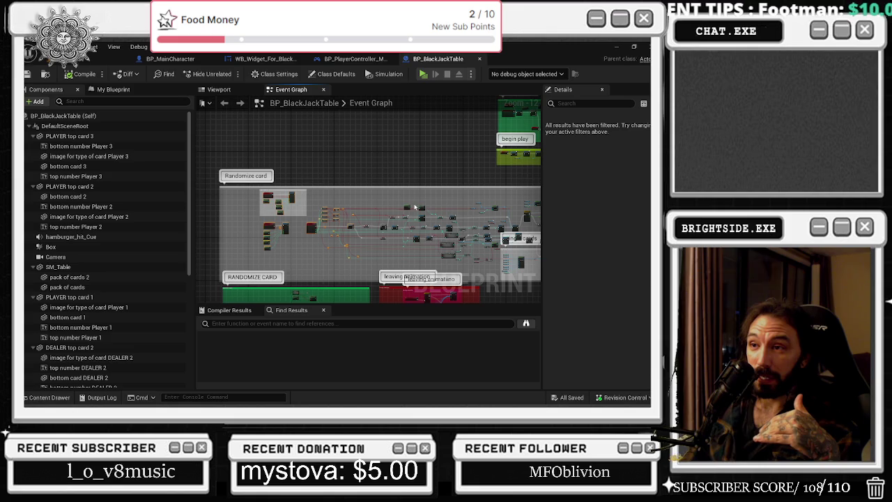
mouse_move(432, 209)
left_mouse_down()
mouse_move(418, 197)
mouse_move(198, 277)
left_mouse_up()
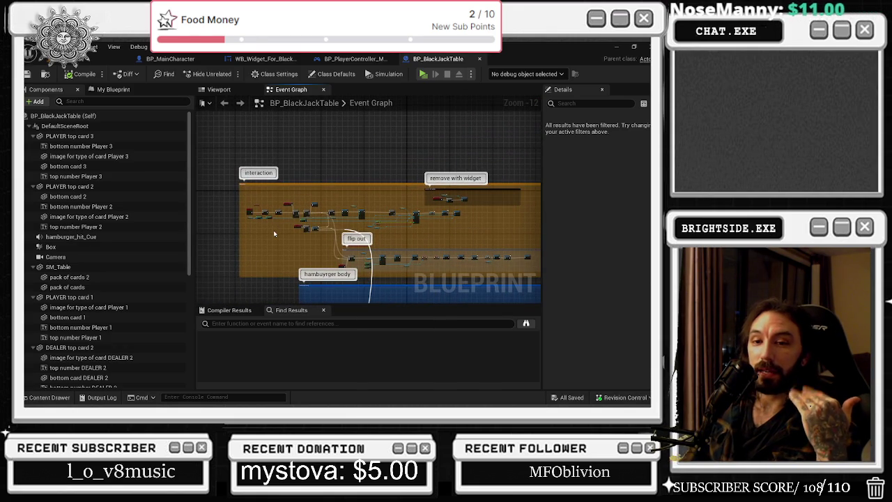
mouse_move(274, 234)
left_mouse_down()
mouse_move(236, 160)
mouse_move(413, 170)
left_mouse_up()
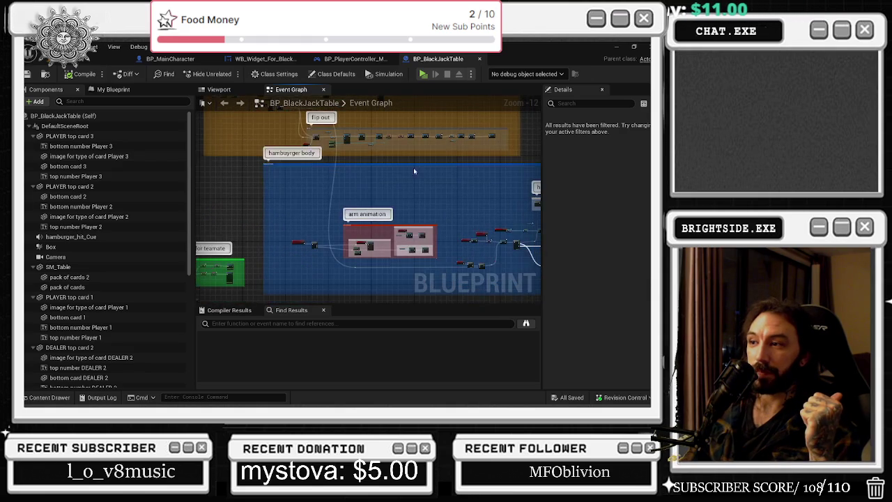
left_click(352, 59)
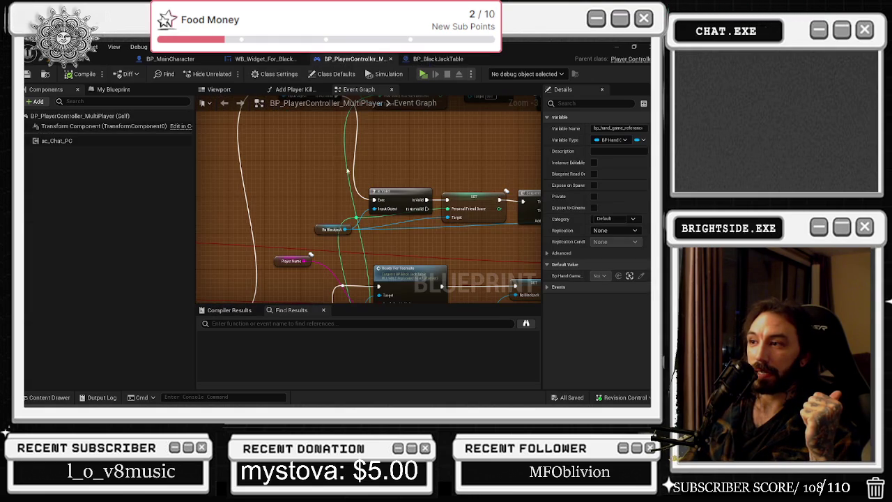
Return to the blackjack widget and jump to the Waiting For Freind Notification call from Find Results.
scroll(347, 170, "down", 3)
left_click(265, 58)
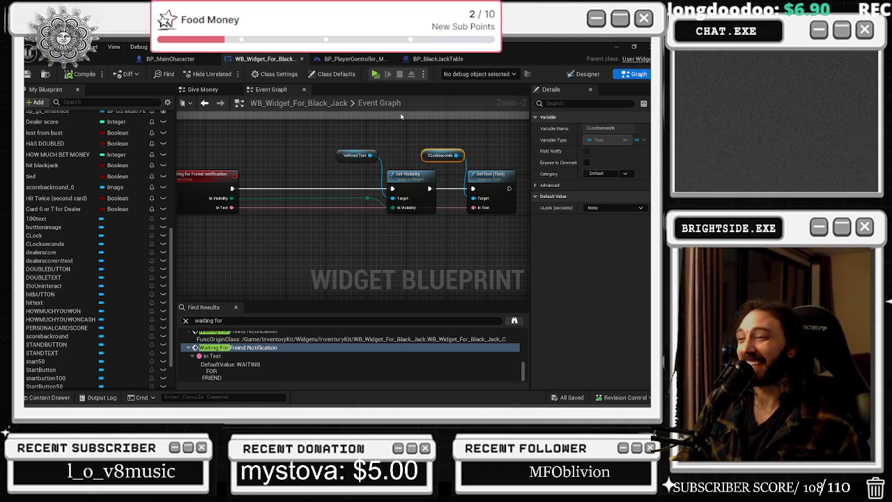
left_click(204, 103)
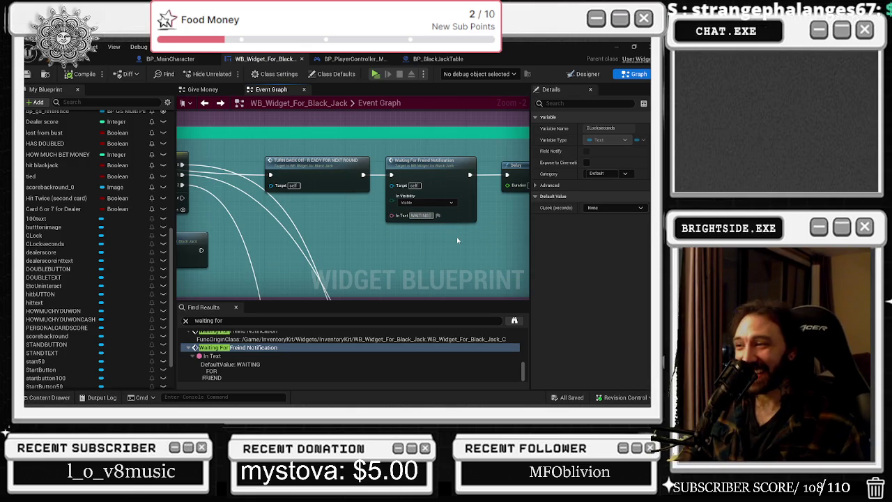
Delete the Set Visibility and Vehicled Text nodes and wire the notification event straight into SetText.
left_click(219, 104)
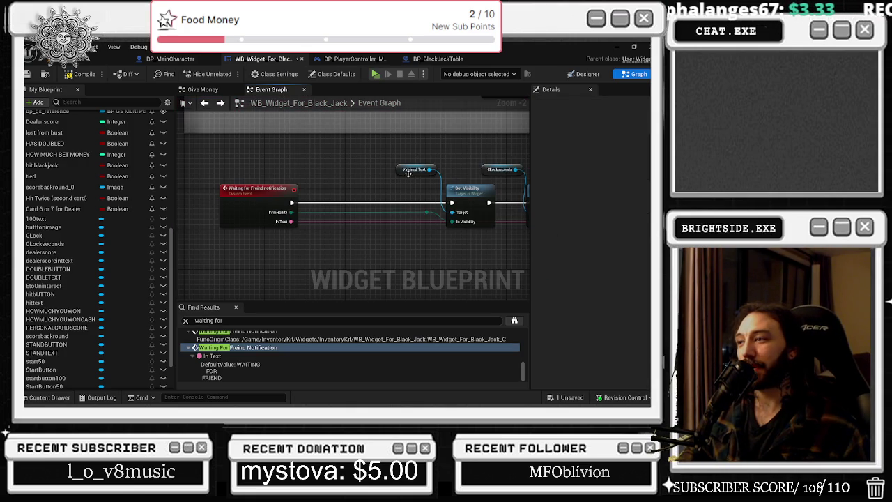
left_click_drag(391, 157, 502, 230)
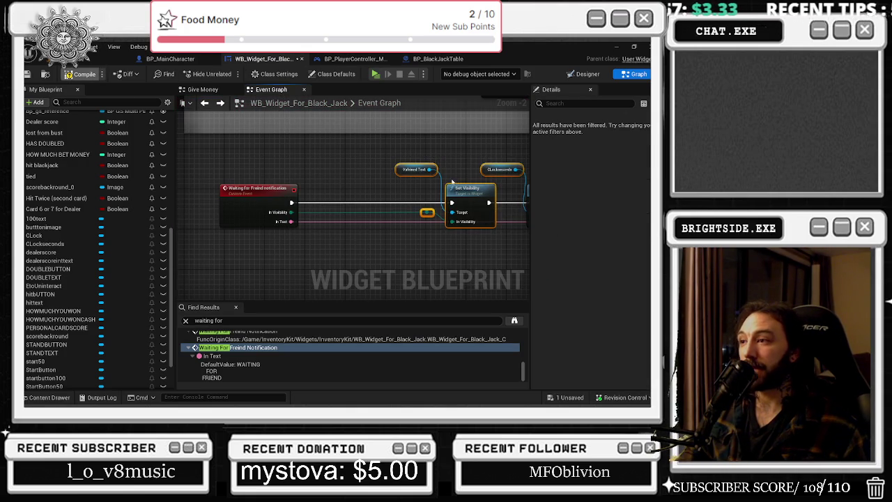
mouse_move(292, 203)
left_mouse_down()
mouse_move(533, 209)
mouse_move(392, 203)
left_mouse_up()
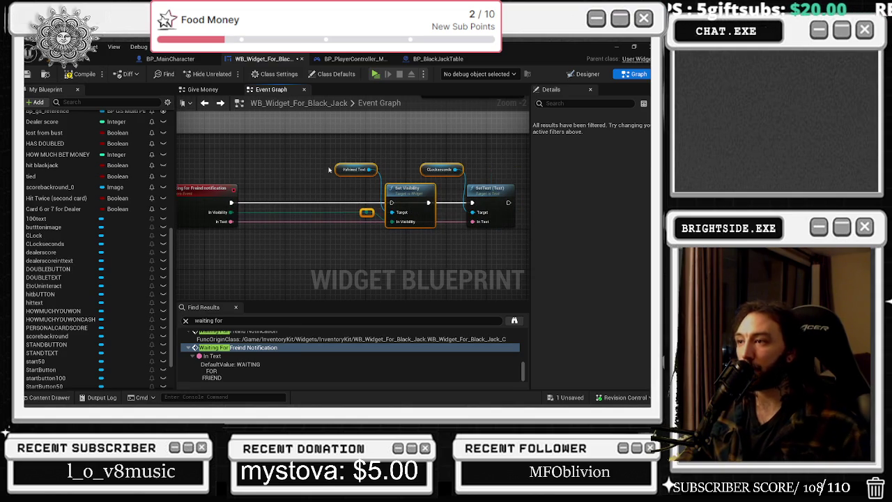
key("Delete")
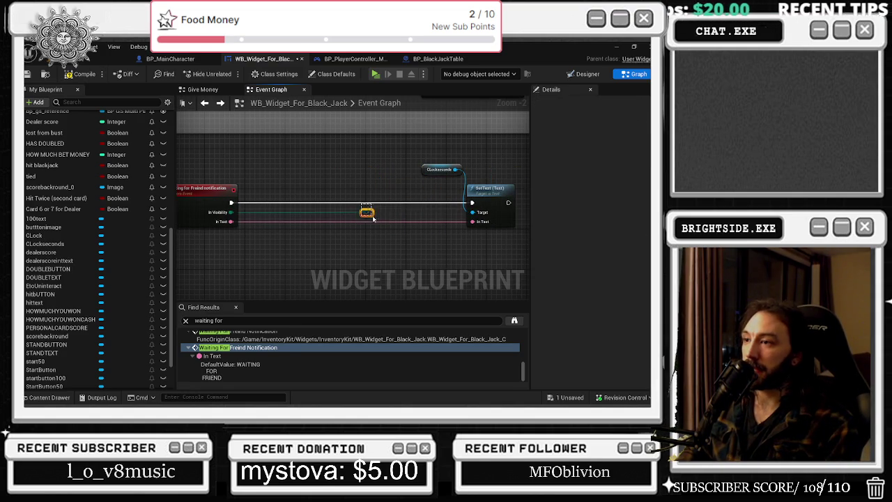
Select the remaining Clocksecs and SetText nodes and bring the upper comment into view.
mouse_move(388, 160)
left_mouse_down()
mouse_move(494, 190)
mouse_move(287, 191)
left_mouse_up()
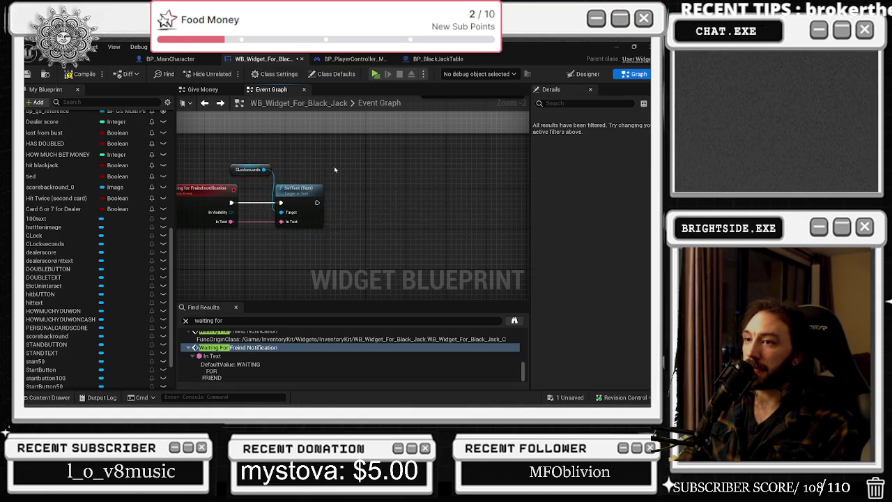
scroll(334, 166, "down", 3)
left_click_drag(346, 194, 325, 226)
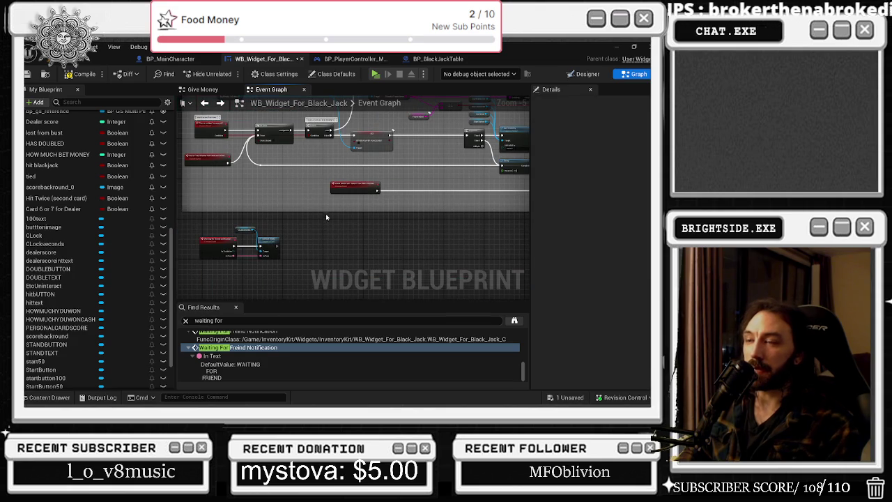
Glance at the BP_MainCharacter graph, then return to the WB_Widget_For_Black_Jack event graph.
left_click(171, 59)
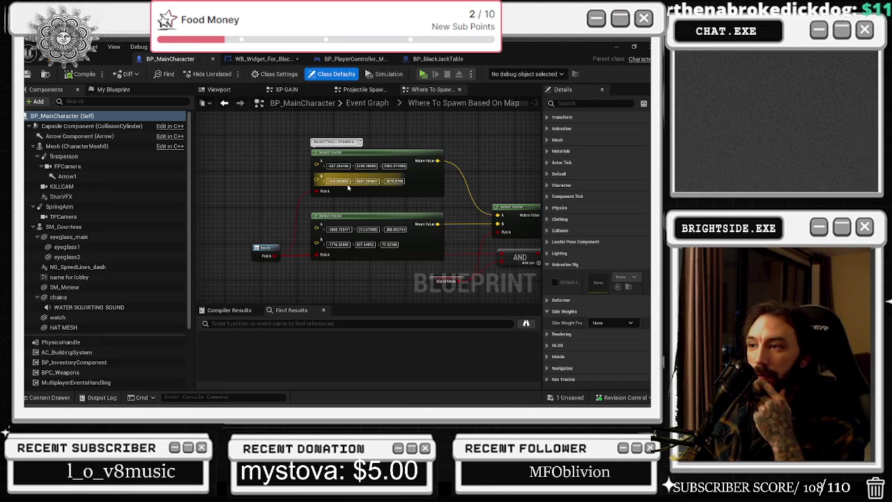
scroll(349, 187, "down", 4)
left_click(264, 59)
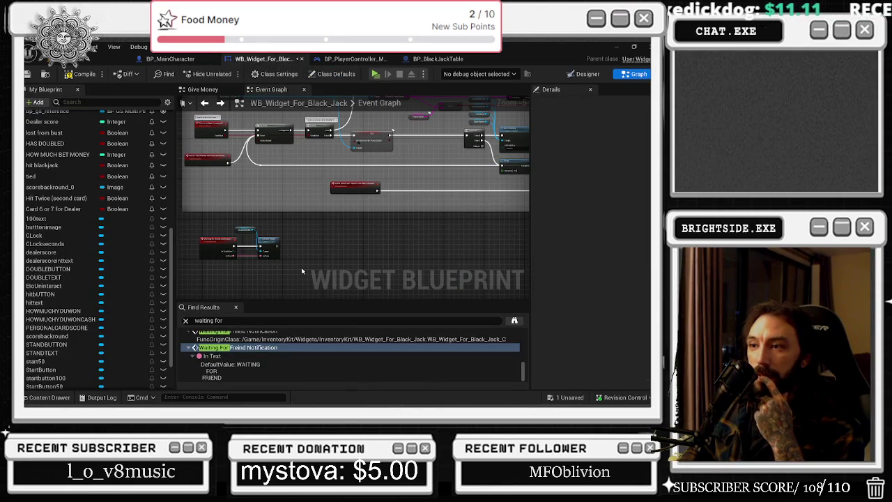
scroll(302, 270, "down", 3)
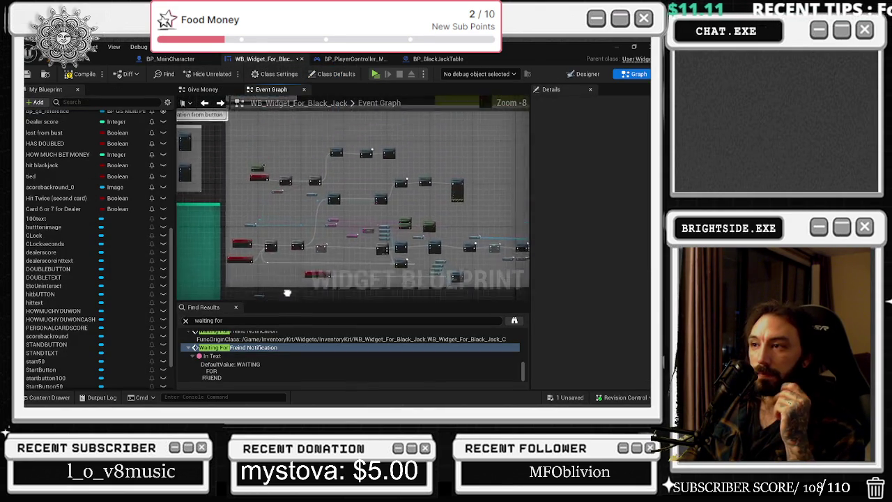
scroll(289, 285, "up", 4)
scroll(286, 284, "up", 2)
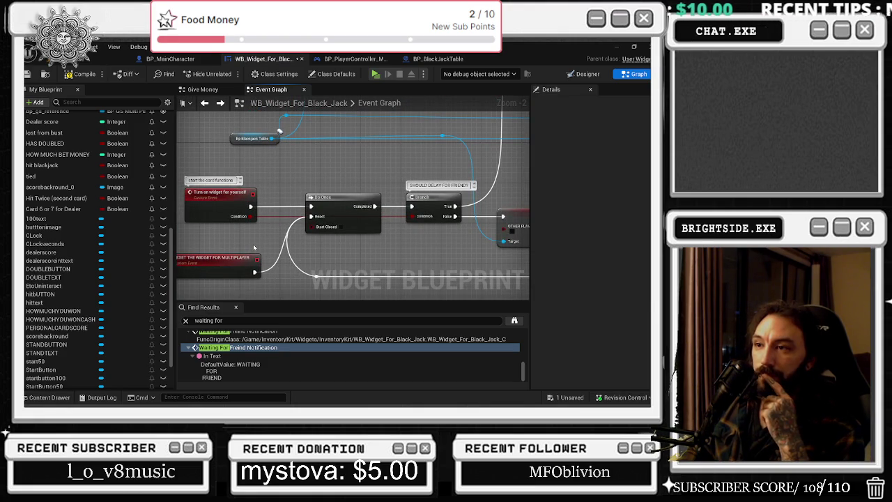
scroll(254, 248, "down", 7)
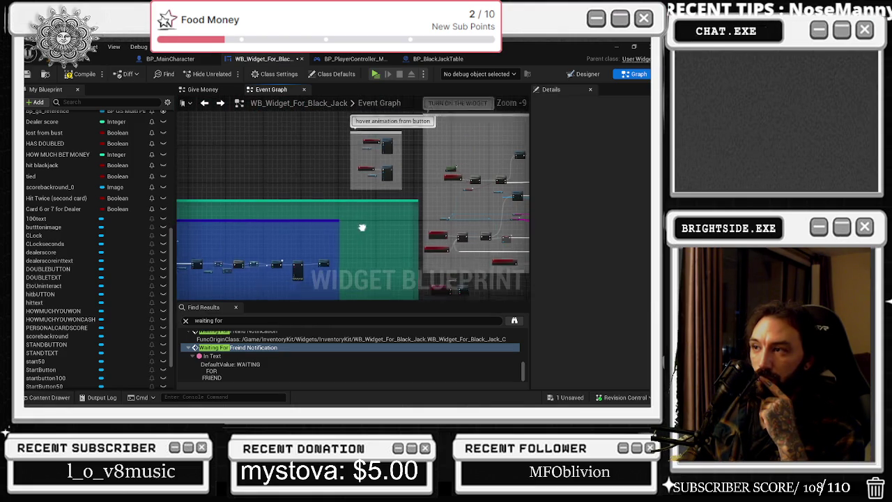
scroll(431, 227, "up", 1)
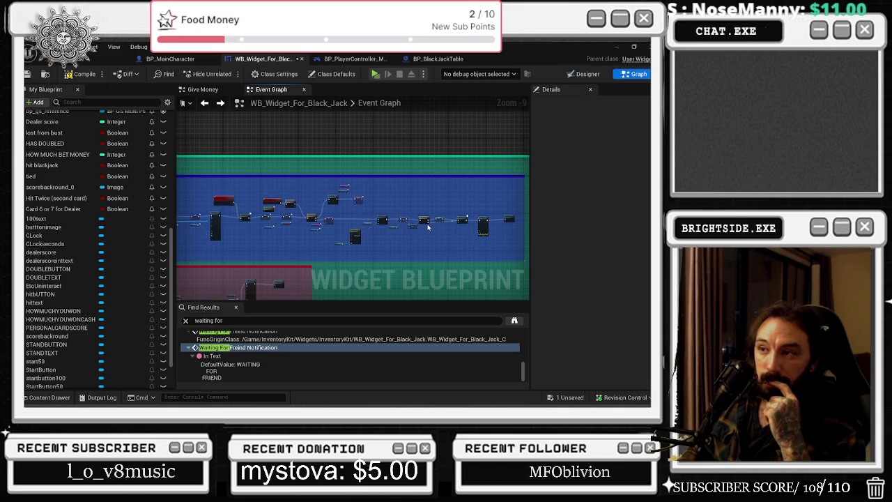
scroll(377, 230, "up", 4)
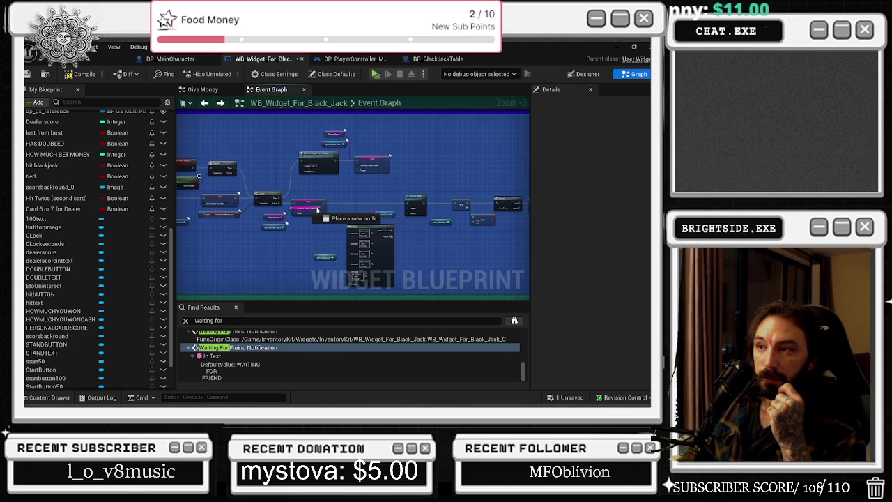
Nudge the Player Name SET and Bp Blackjack Table nodes, then shift the 'on pressed $$' comment group left.
left_click_drag(307, 203, 320, 204)
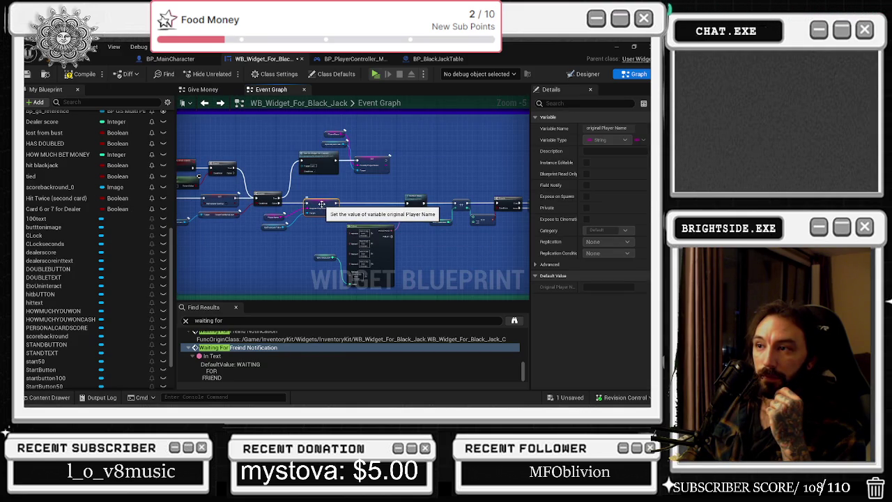
scroll(322, 204, "up", 2)
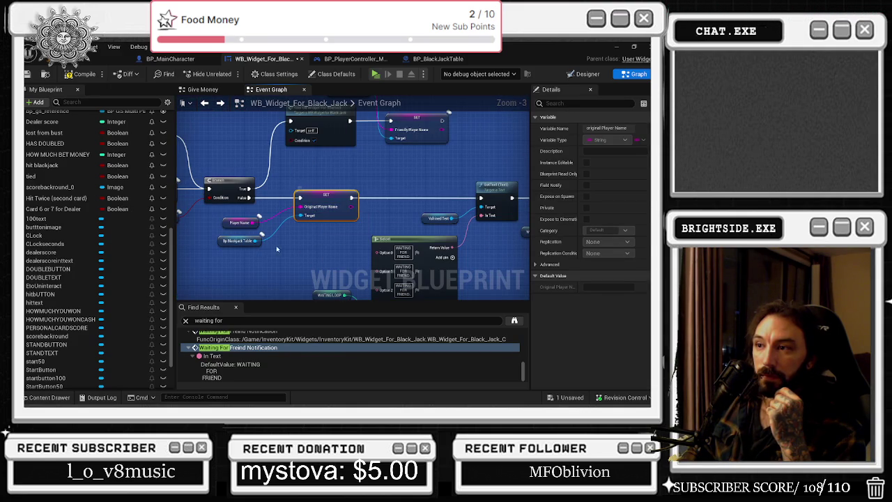
left_click_drag(247, 246, 250, 254)
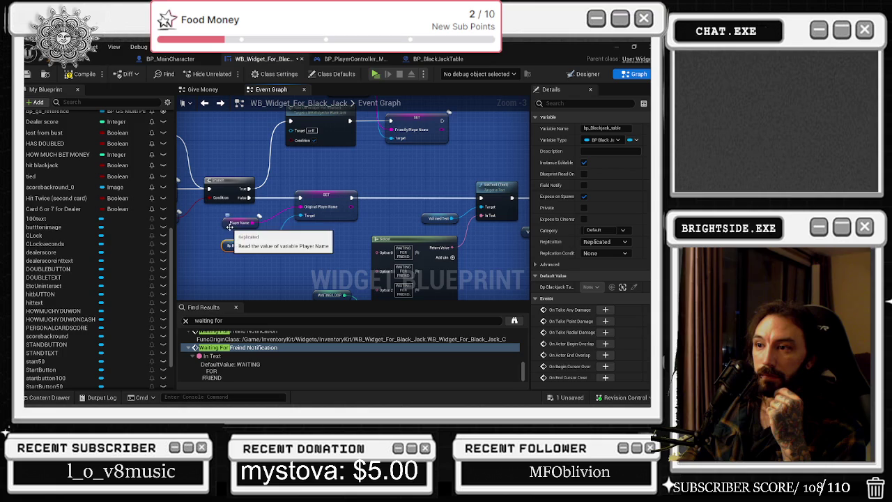
scroll(360, 243, "down", 7)
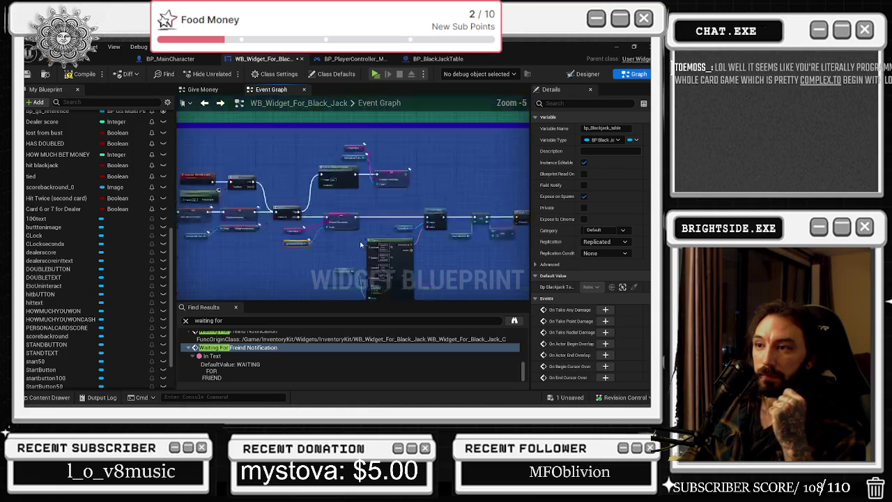
mouse_move(333, 249)
left_mouse_down()
mouse_move(408, 243)
mouse_move(420, 149)
left_mouse_up()
left_click_drag(338, 168, 295, 163)
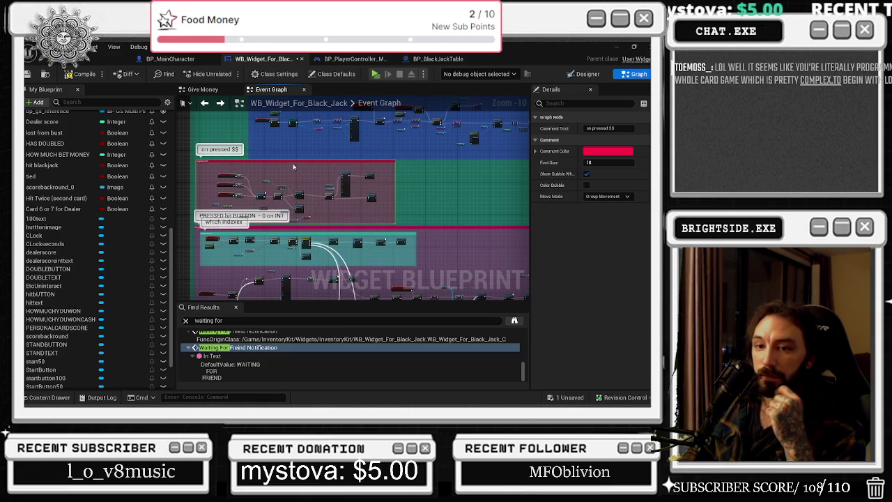
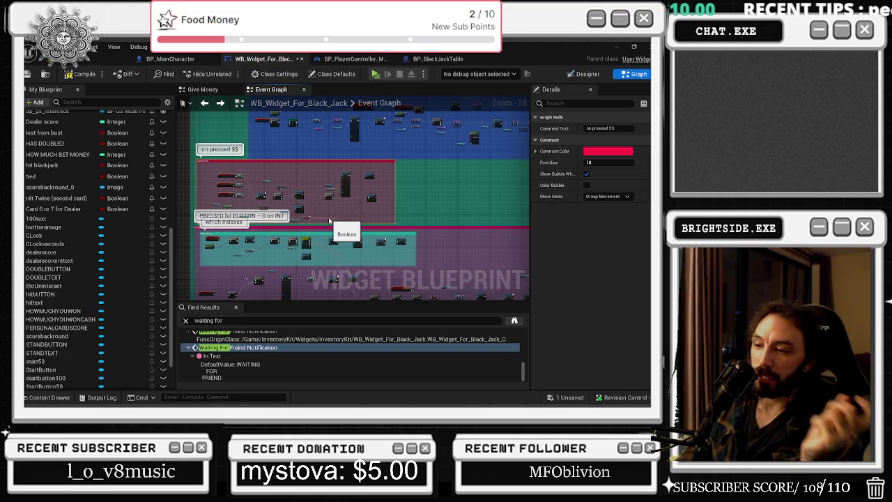
Survey the widget graph's comment groups and select the SET, Target and Blackjack Table nodes.
scroll(330, 222, "down", 2)
left_click_drag(330, 222, 499, 275)
scroll(347, 227, "up", 7)
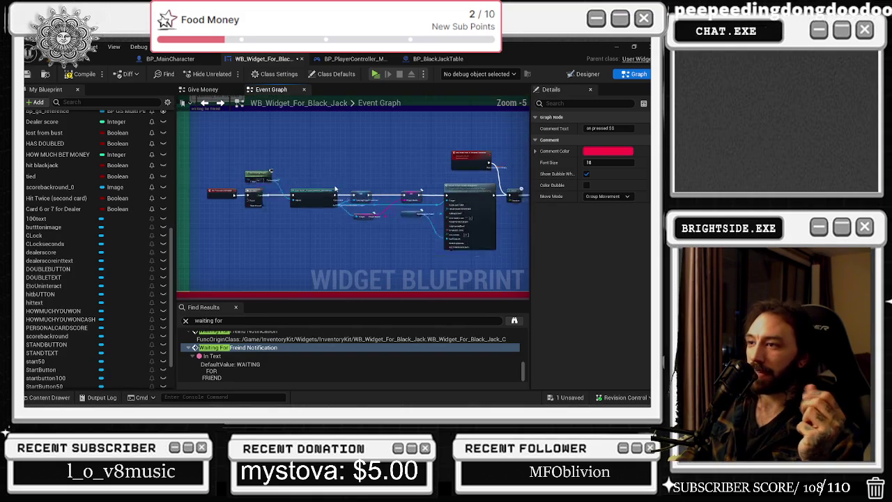
scroll(379, 219, "up", 2)
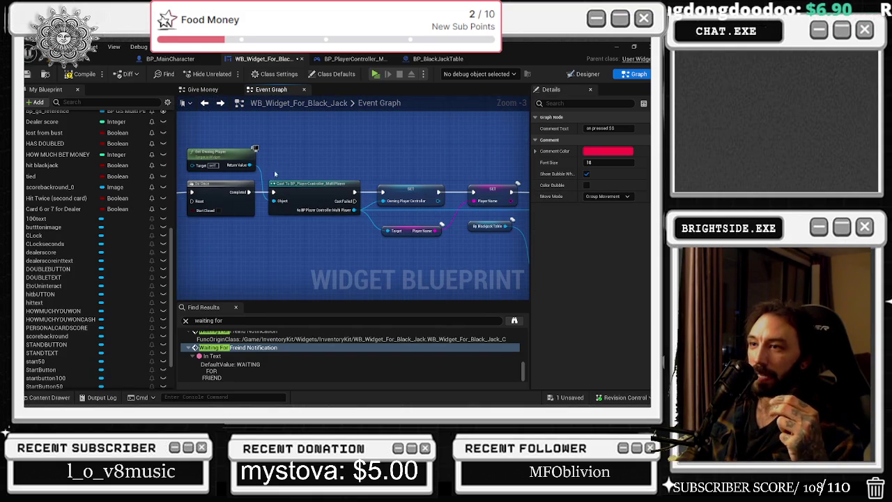
left_click_drag(367, 145, 304, 175)
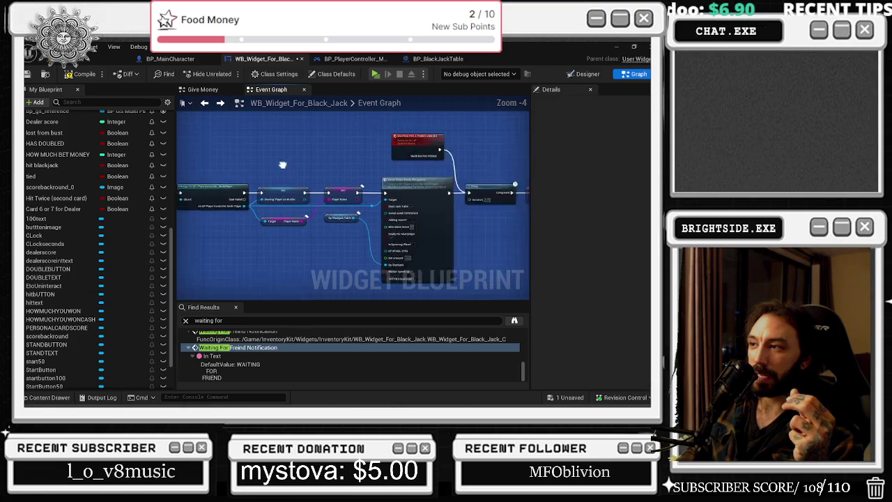
scroll(304, 175, "down", 1)
scroll(306, 168, "up", 1)
mouse_move(192, 170)
left_mouse_down()
mouse_move(306, 237)
mouse_move(314, 277)
left_mouse_up()
Pan across more nodes and inspect the Owning Player Controller variable's settings.
right_click(350, 266)
left_click_drag(496, 252, 353, 243)
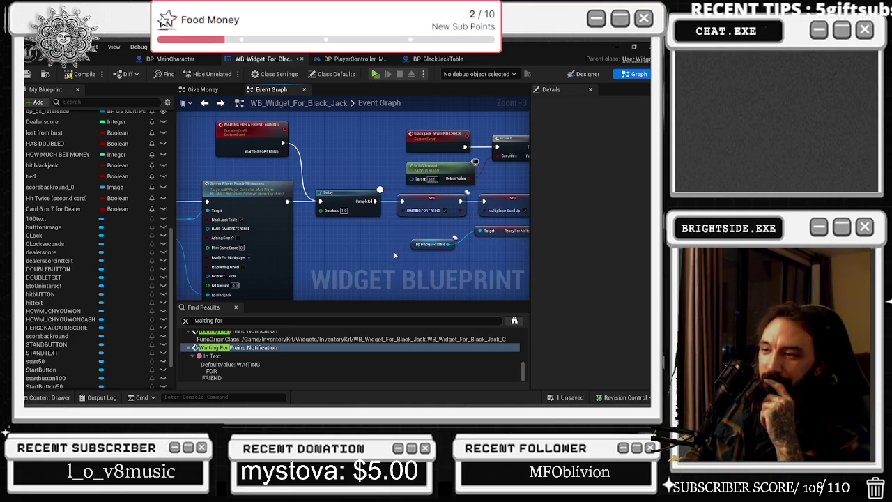
scroll(387, 248, "down", 7)
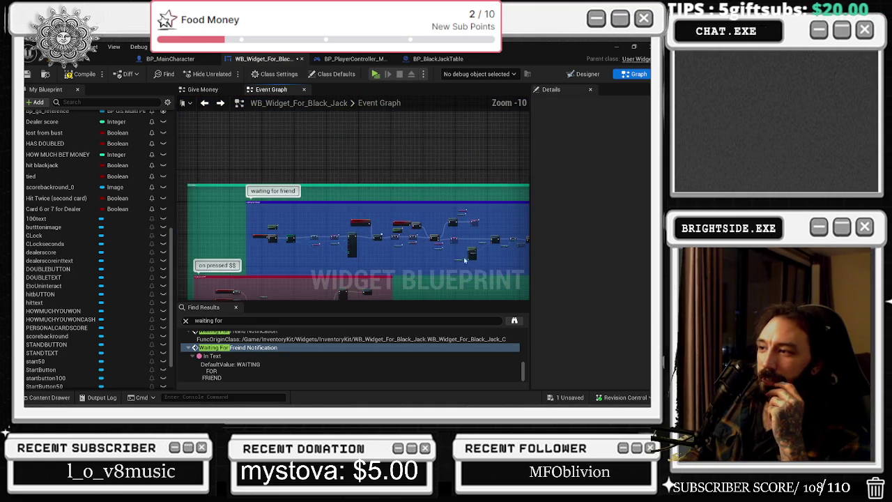
scroll(362, 213, "up", 3)
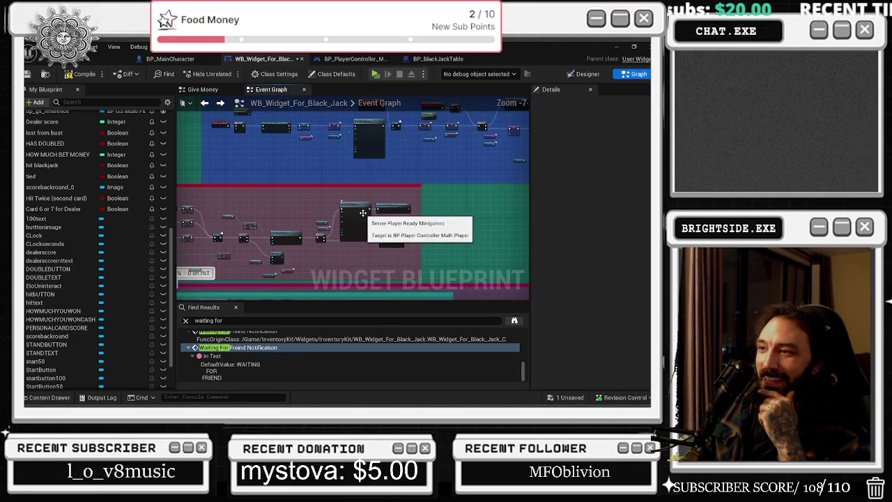
scroll(370, 203, "up", 3)
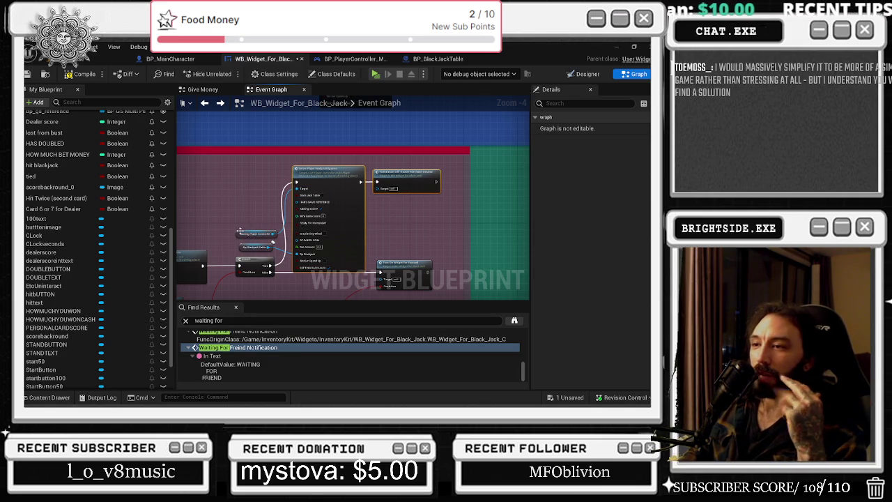
left_click(244, 232)
left_click_drag(244, 233, 589, 137)
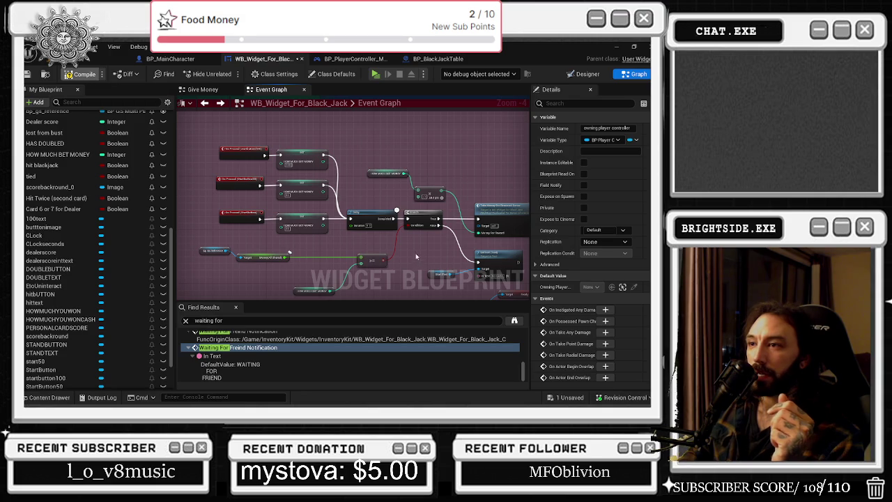
scroll(322, 202, "down", 5)
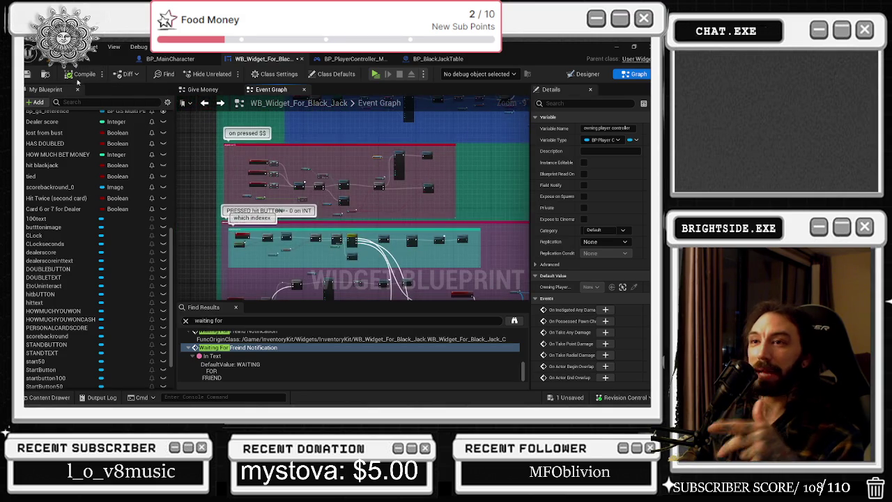
Focus the Badaboom_Pizza_sim level on the blackjack table, then check the table and controller blueprints.
left_click(104, 58)
key("f")
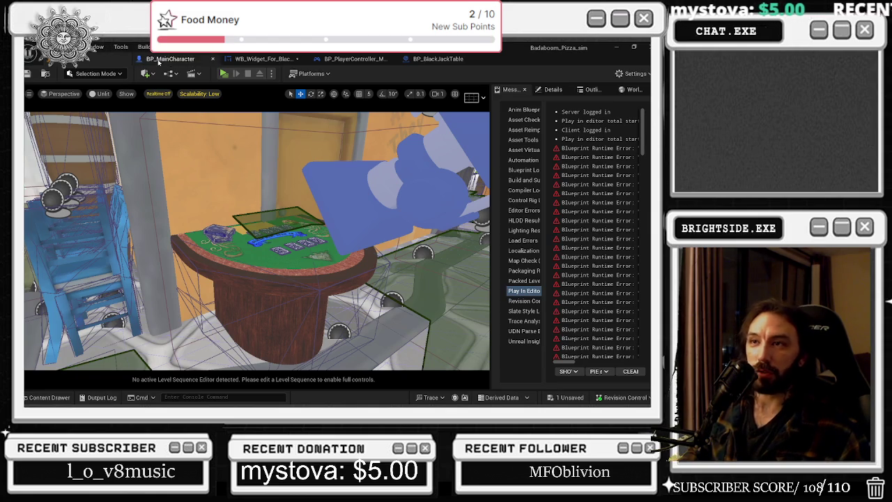
left_click(455, 58)
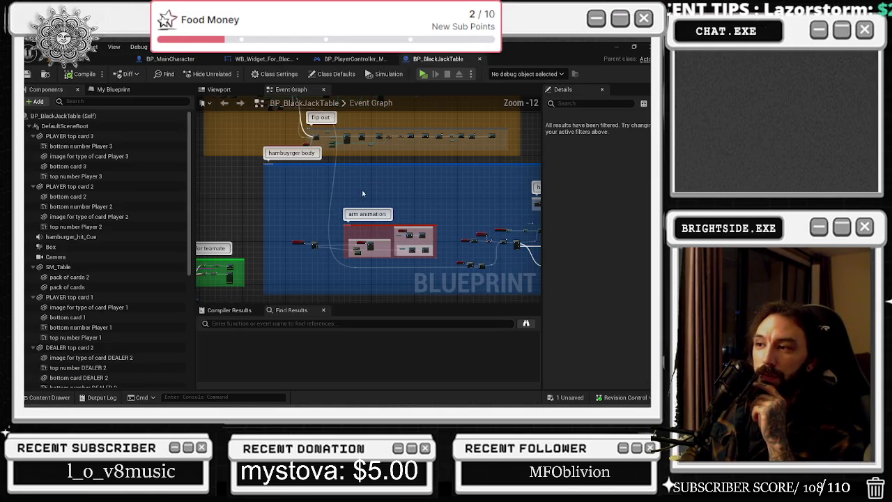
left_click(355, 59)
left_click(268, 58)
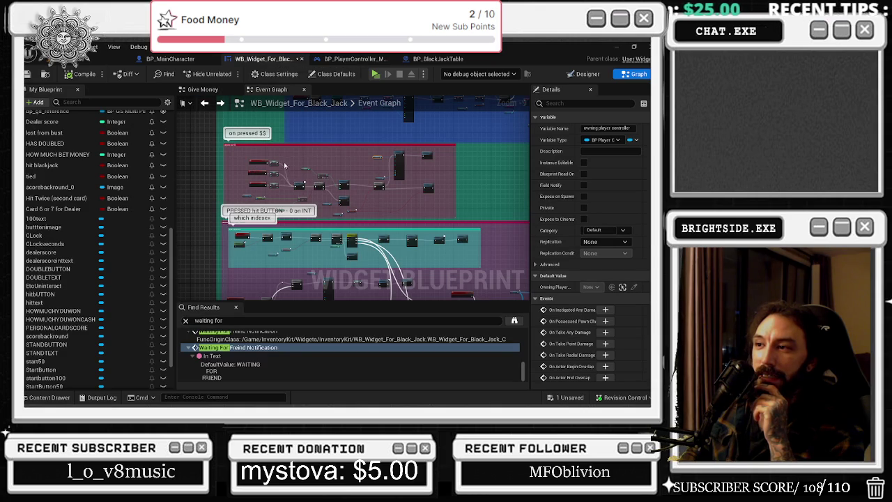
Select a node group and position the PRESSED hit BUTTON group near the top.
left_click_drag(290, 162, 355, 207)
scroll(342, 197, "up", 1)
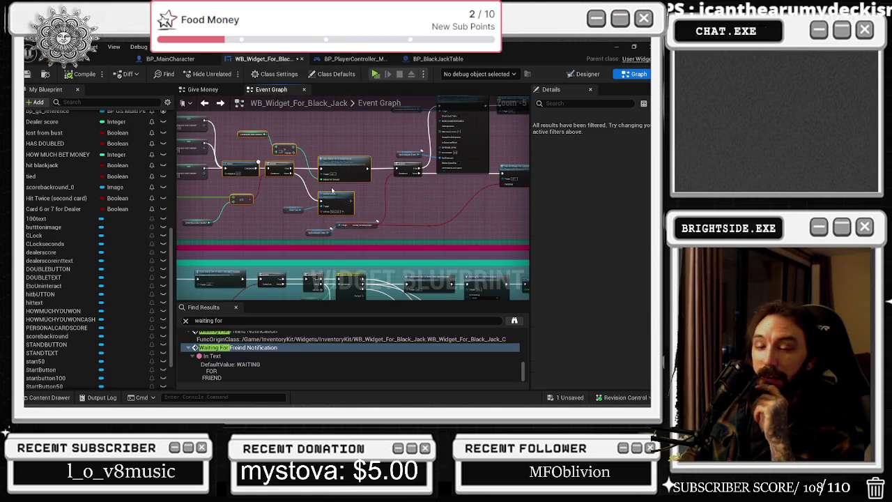
scroll(306, 192, "down", 2)
scroll(307, 191, "down", 2)
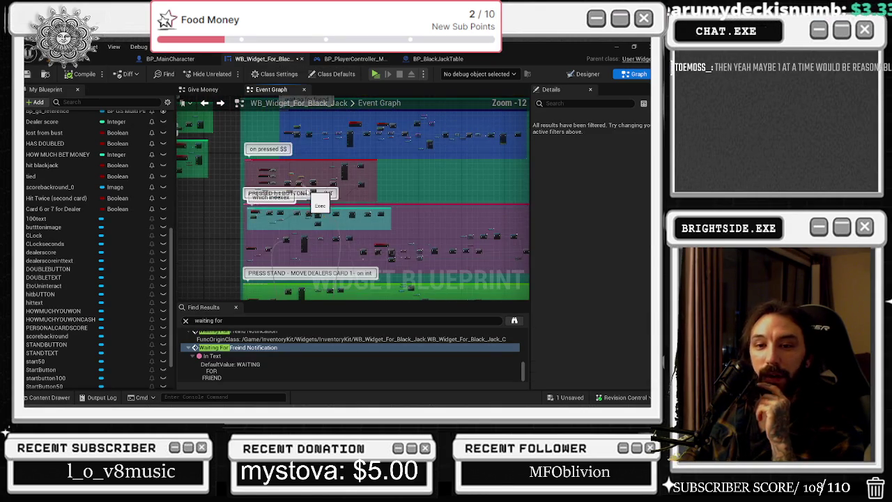
mouse_move(304, 241)
left_mouse_down()
mouse_move(322, 100)
mouse_move(307, 144)
left_mouse_up()
left_click(168, 59)
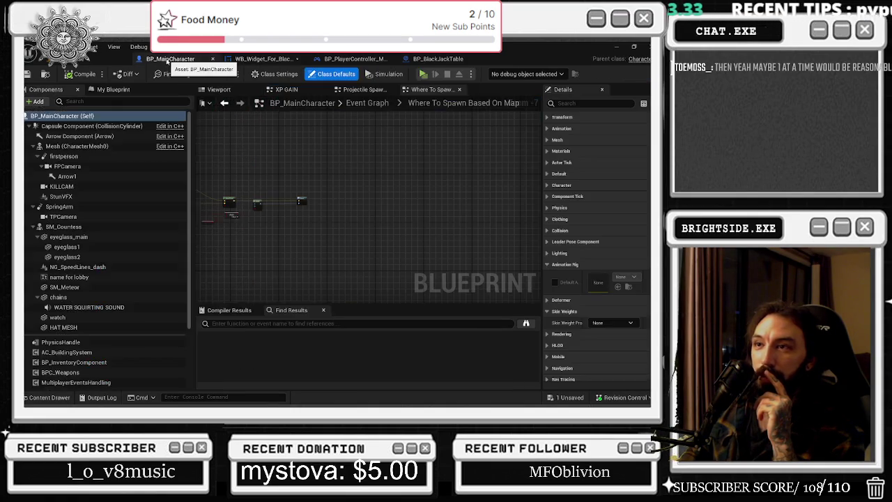
left_click(263, 58)
Bring the waiting-for-friend and give money groups into view and nudge On Pressed and Do Once left.
scroll(339, 154, "up", 8)
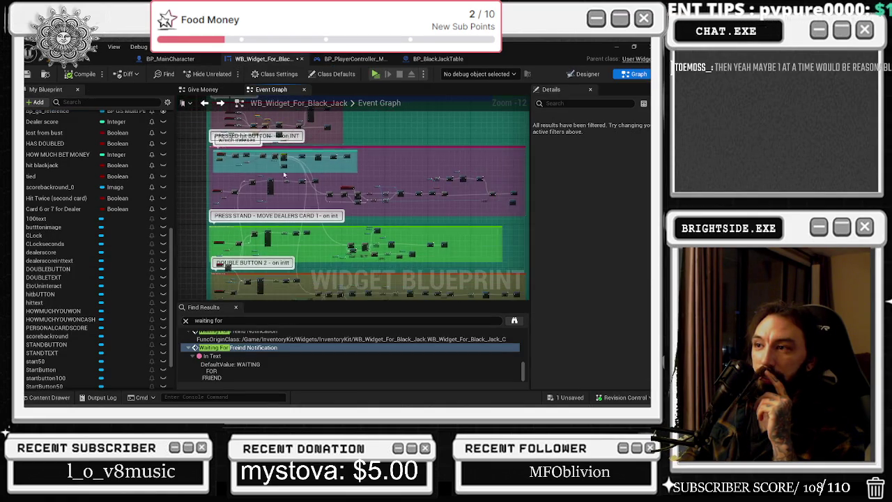
left_click_drag(289, 186, 300, 211)
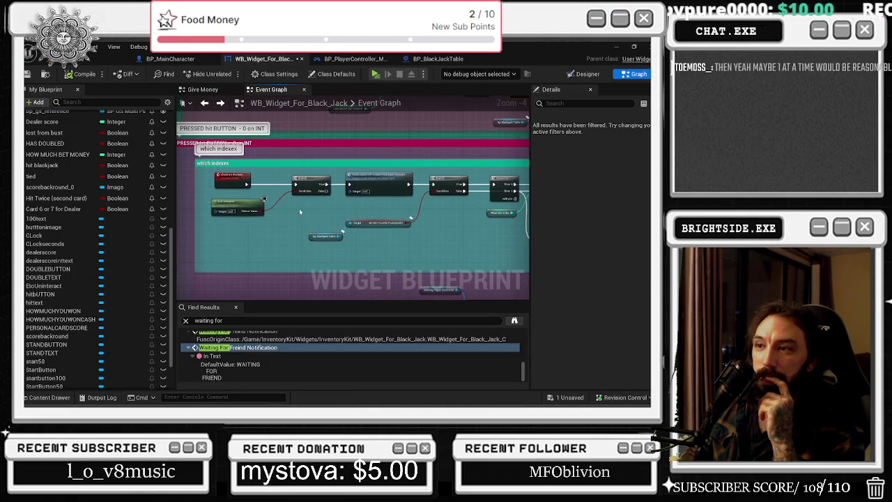
scroll(281, 205, "down", 8)
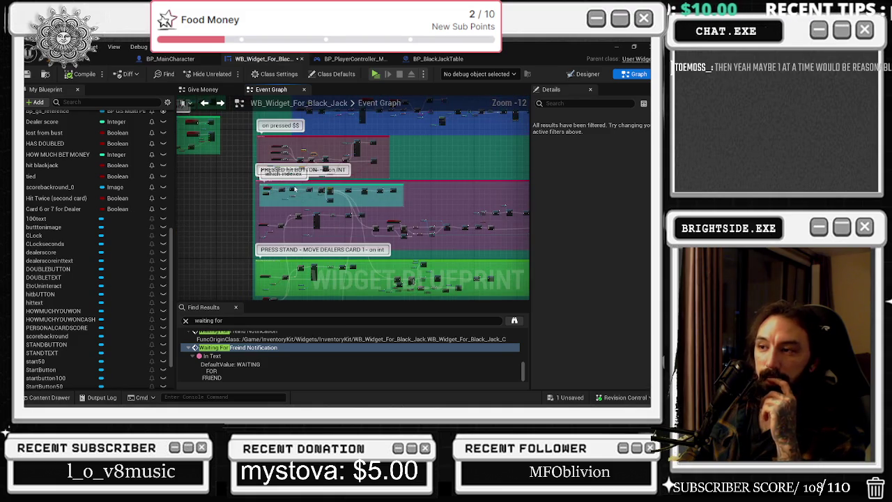
left_click_drag(295, 187, 292, 289)
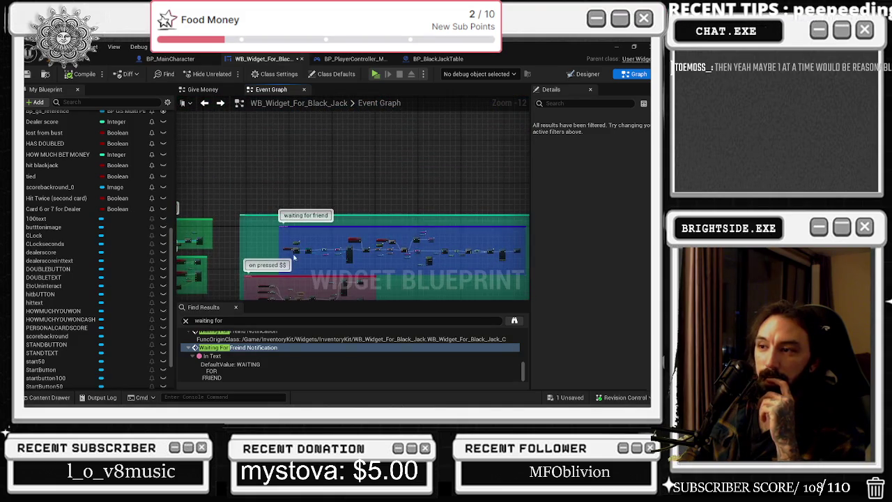
left_click_drag(296, 258, 407, 225)
scroll(307, 230, "up", 5)
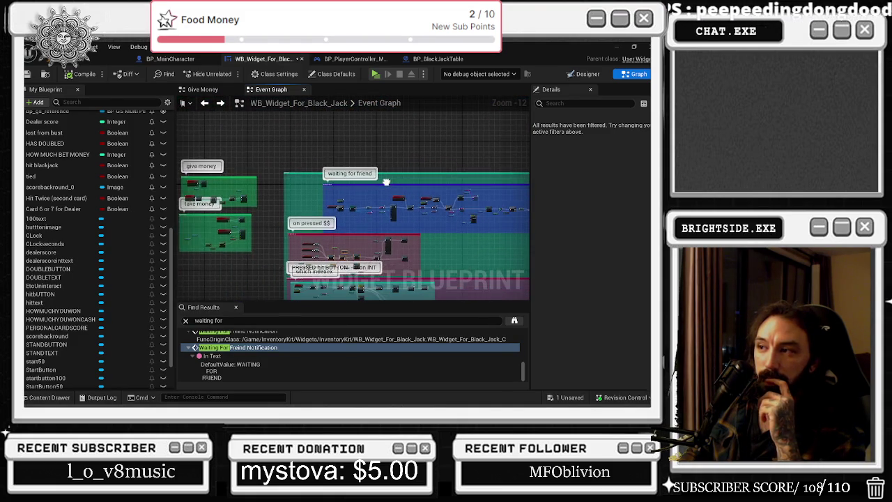
scroll(329, 203, "up", 5)
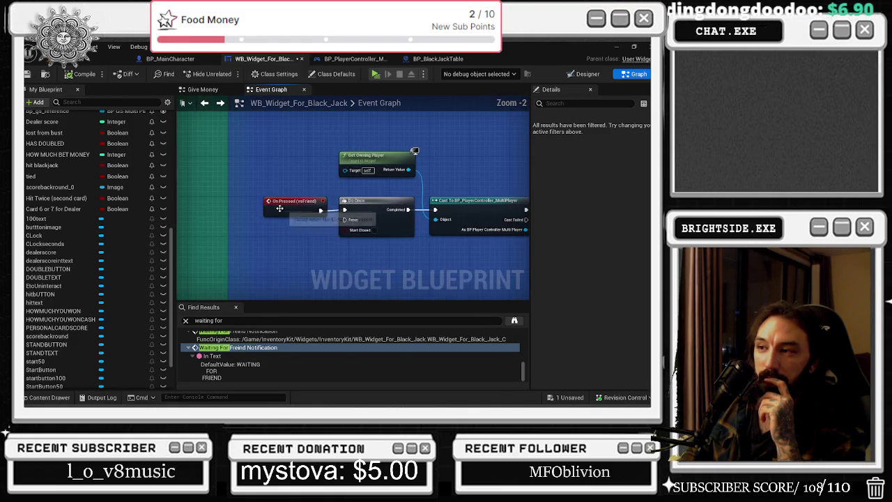
left_click_drag(379, 230, 374, 230)
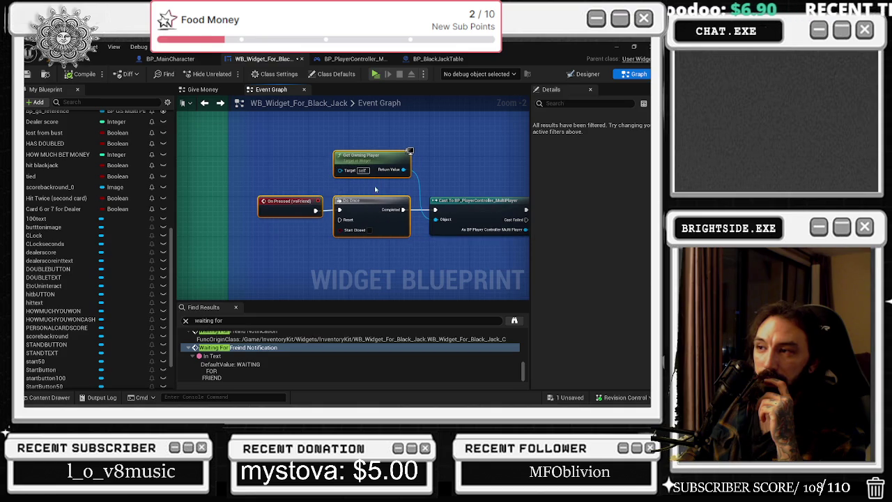
left_click(305, 208)
Pan to the WAITING FOR A FRIEND and Server Player Ready nodes and the groups on the left.
left_click_drag(401, 187, 344, 206)
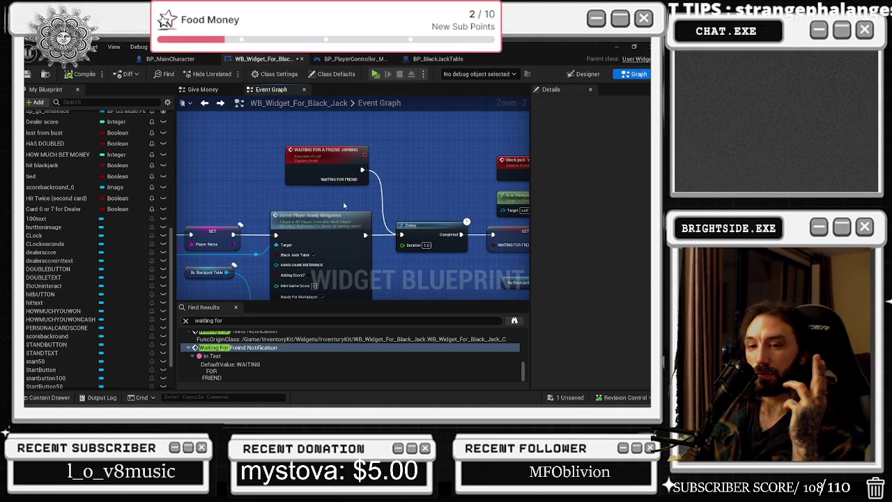
scroll(345, 205, "down", 8)
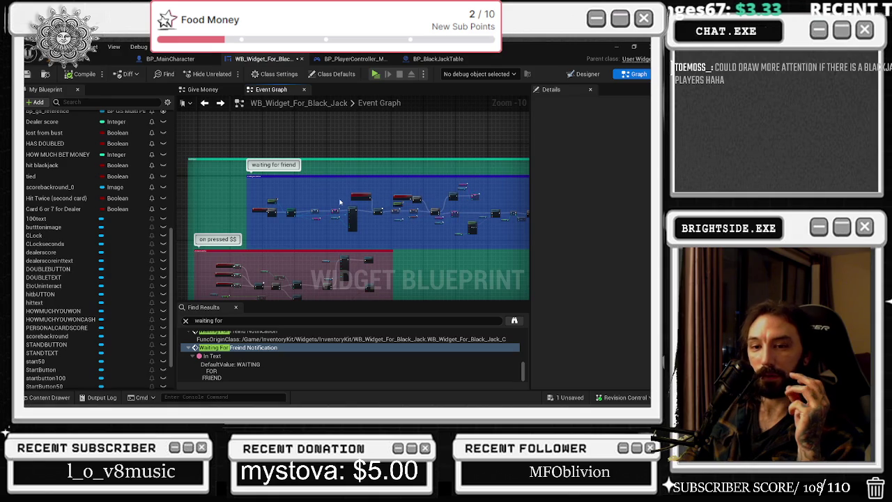
scroll(327, 199, "down", 2)
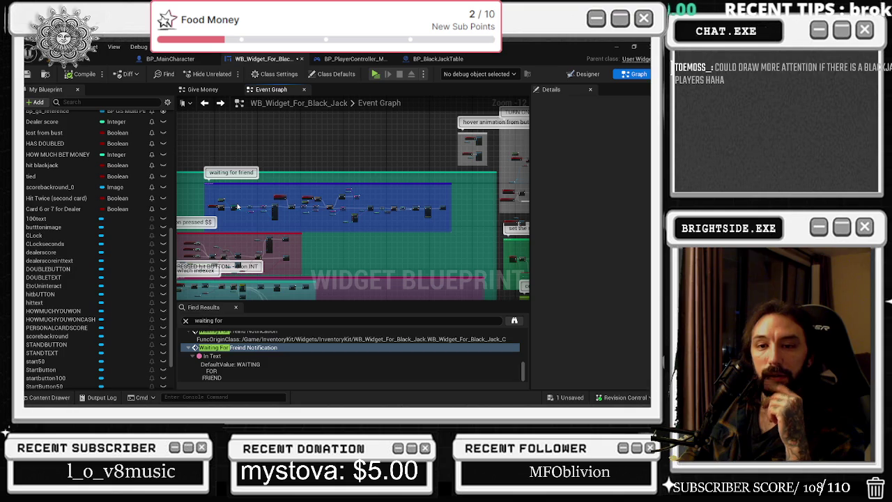
mouse_move(250, 207)
left_mouse_down()
mouse_move(342, 185)
mouse_move(304, 180)
mouse_move(286, 190)
left_mouse_up()
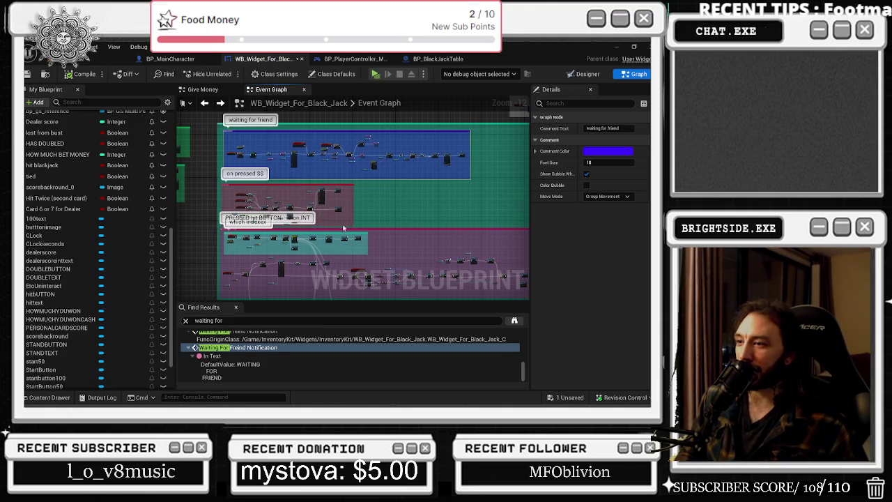
Frame and select the give money and take money comment groups.
left_click_drag(182, 149, 350, 161)
left_click_drag(391, 127, 286, 227)
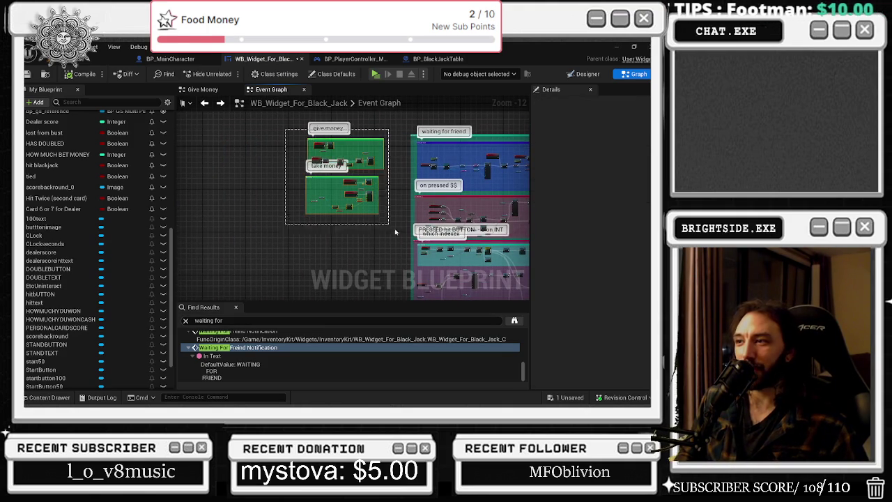
left_click_drag(351, 184, 339, 184)
left_click_drag(330, 185, 326, 186)
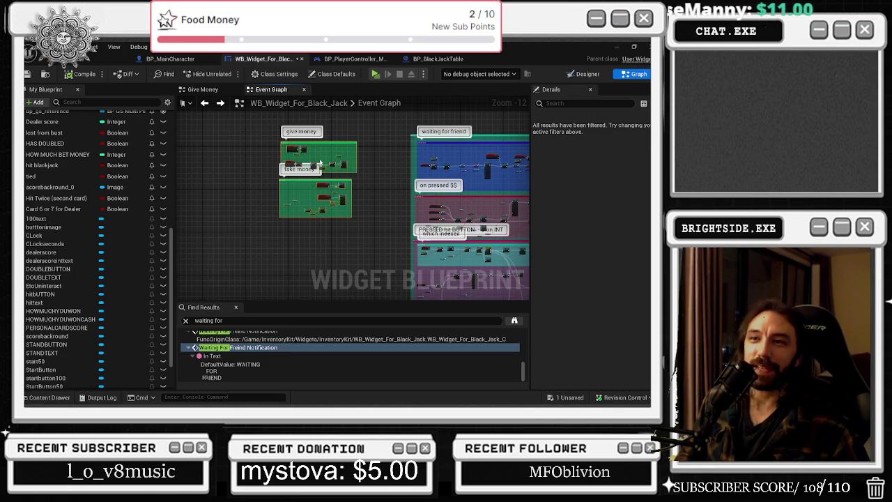
left_click_drag(225, 130, 379, 223)
Select the nodes in the pink comment, zoom out, and switch to the Designer with Ctrl+Shift+D.
scroll(344, 154, "right", 5)
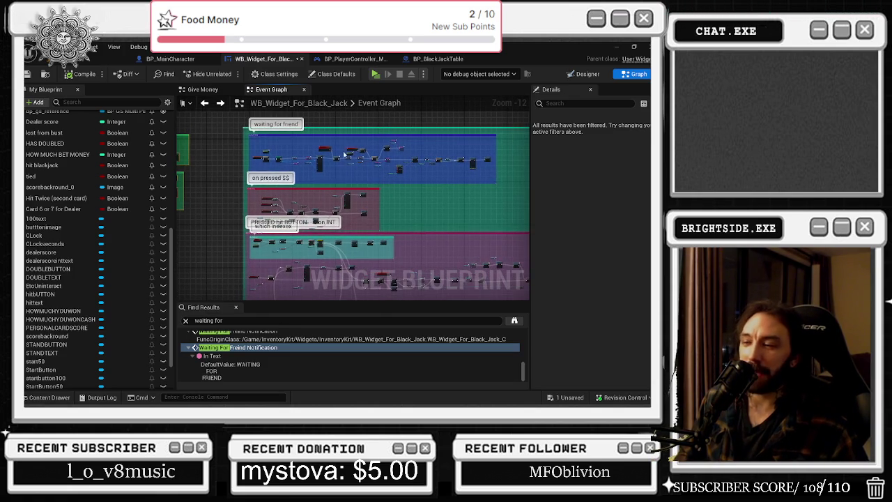
scroll(333, 194, "up", 4)
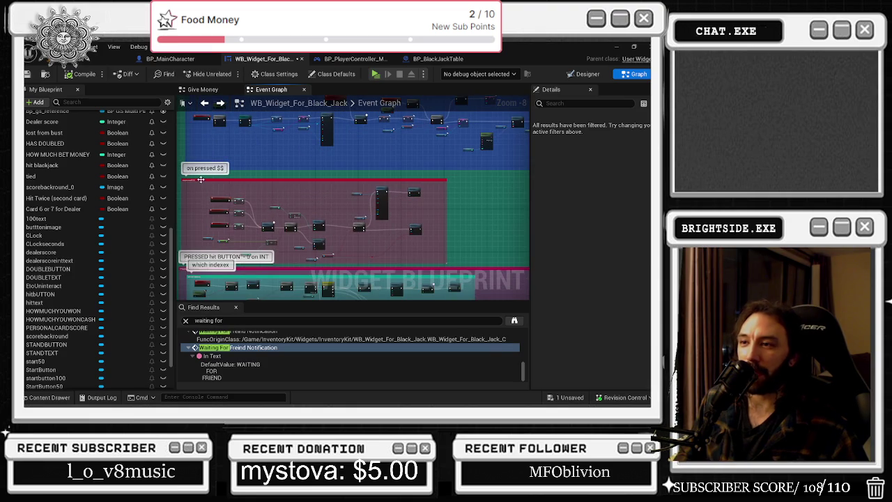
left_click_drag(197, 190, 424, 261)
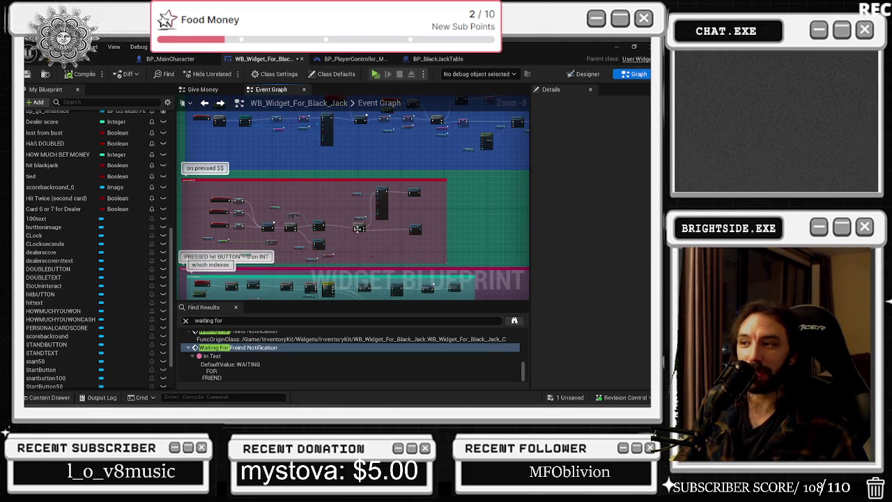
scroll(297, 229, "down", 2)
scroll(296, 229, "down", 1)
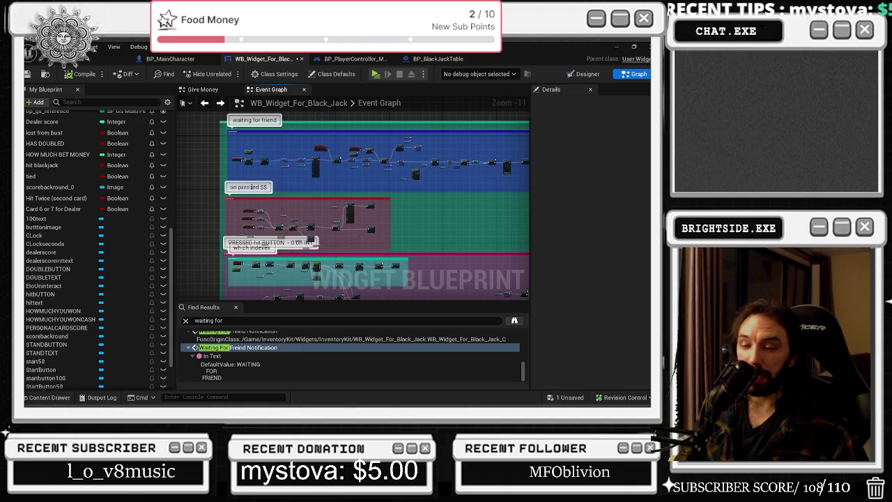
scroll(350, 234, "down", 1)
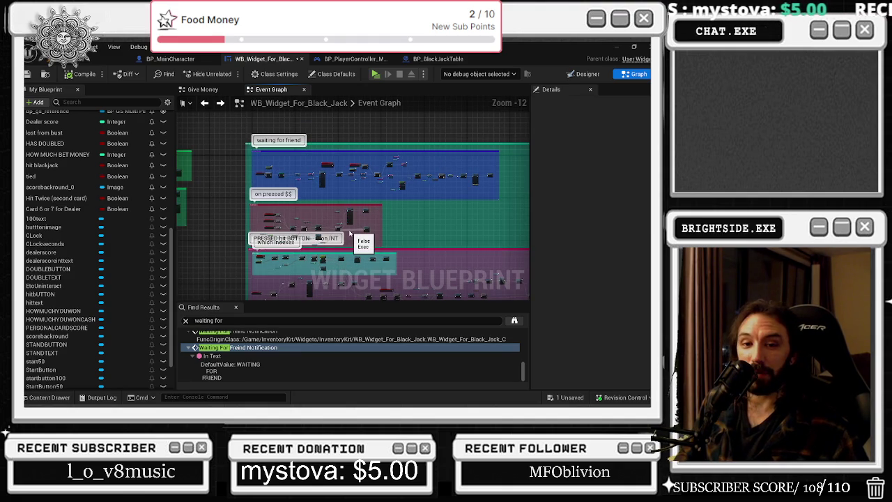
scroll(257, 269, "up", 8)
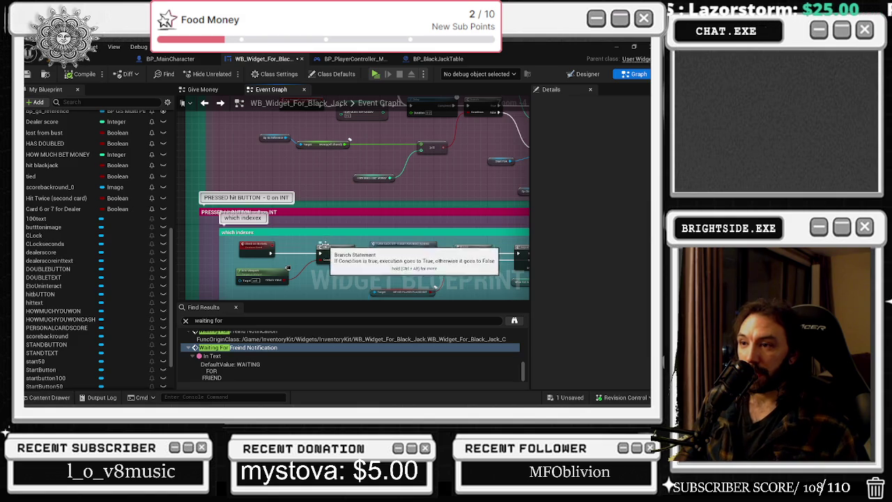
scroll(328, 248, "down", 8)
key("ctrl+shift+d")
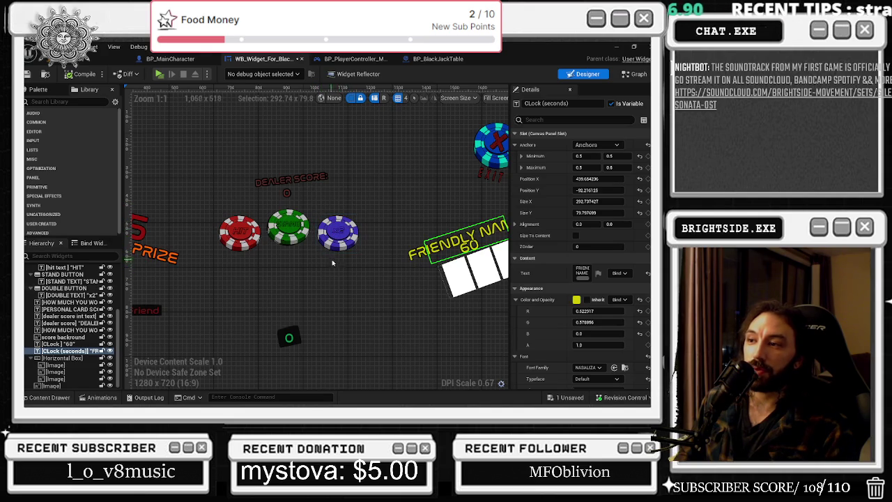
Show the BP_BlackJackTable event graph after passing through BP_MainCharacter, briefly checking the browser.
scroll(380, 168, "down", 1)
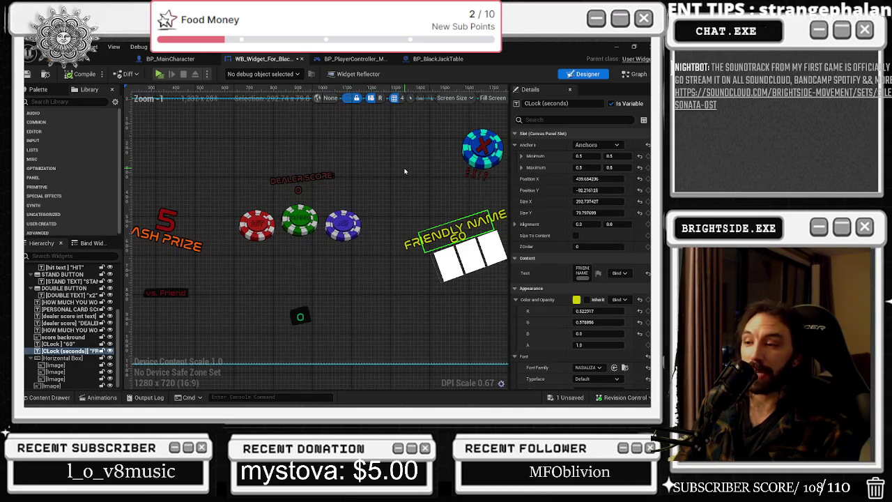
scroll(405, 171, "down", 1)
left_click(170, 59)
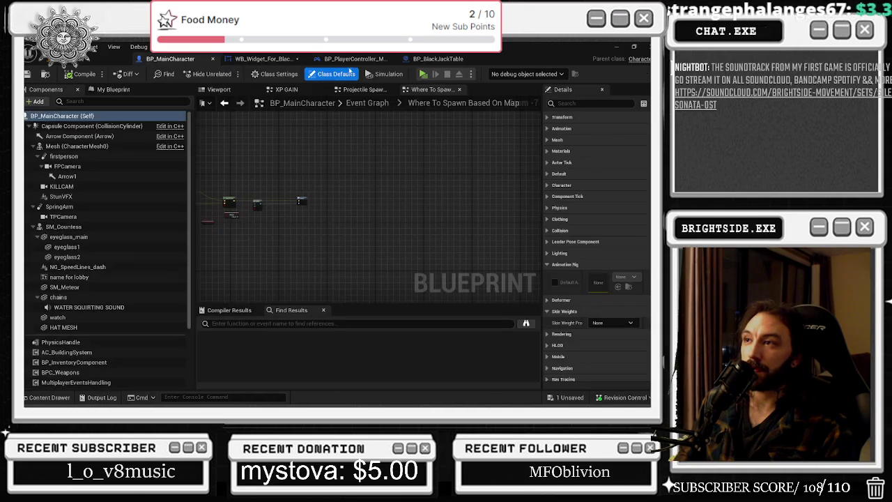
left_click(438, 59)
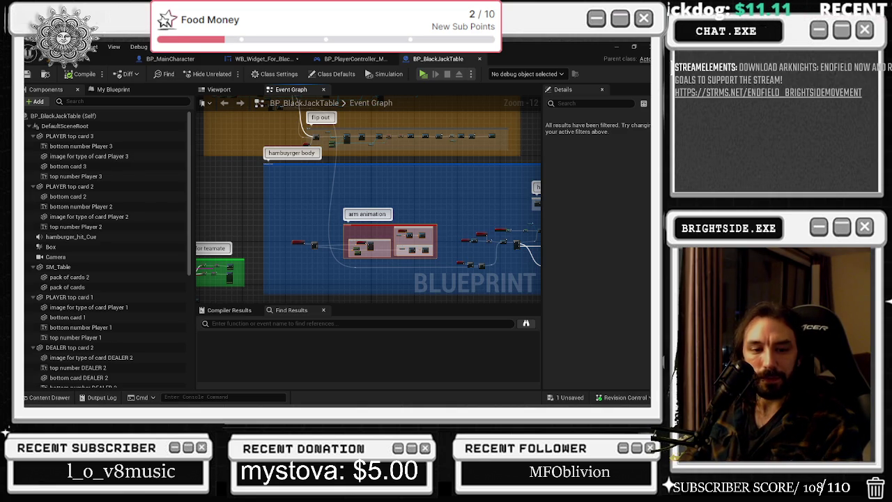
key("alt+Tab")
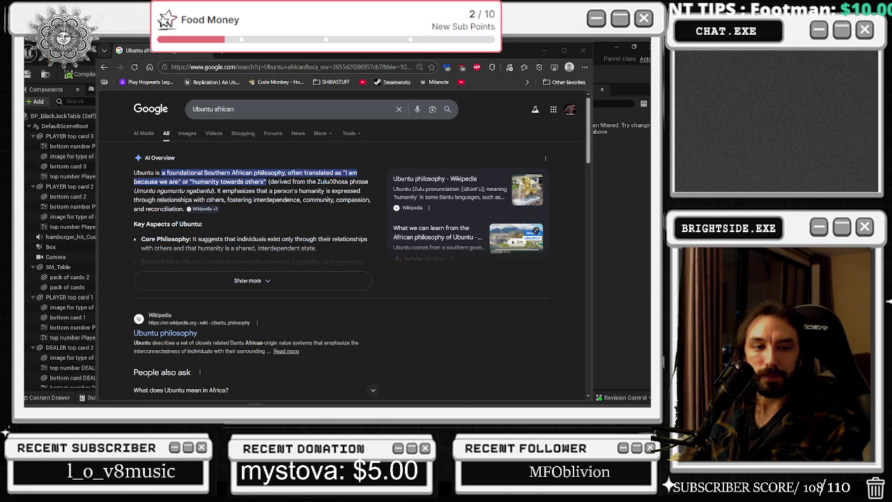
left_click(90, 89)
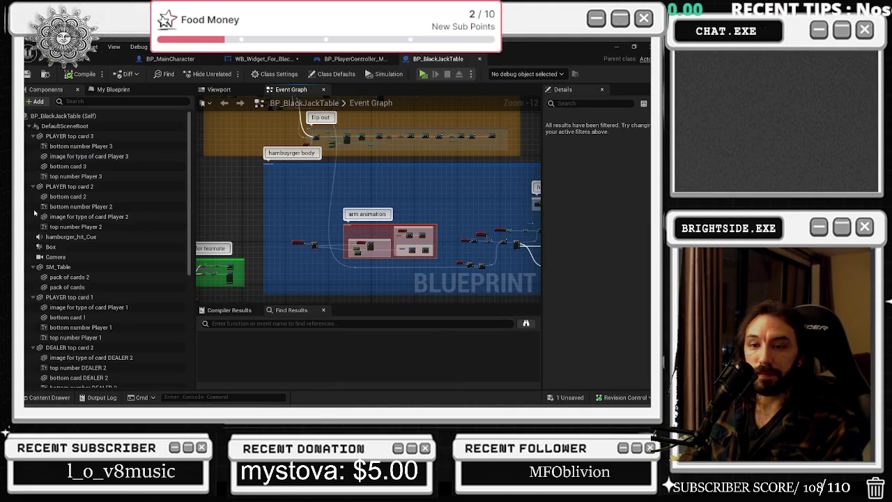
Pan and zoom the table graph toward the interaction comment, then move the BP_BlackJackTable tab earlier.
mouse_move(369, 208)
left_mouse_down()
mouse_move(280, 200)
mouse_move(375, 297)
left_mouse_up()
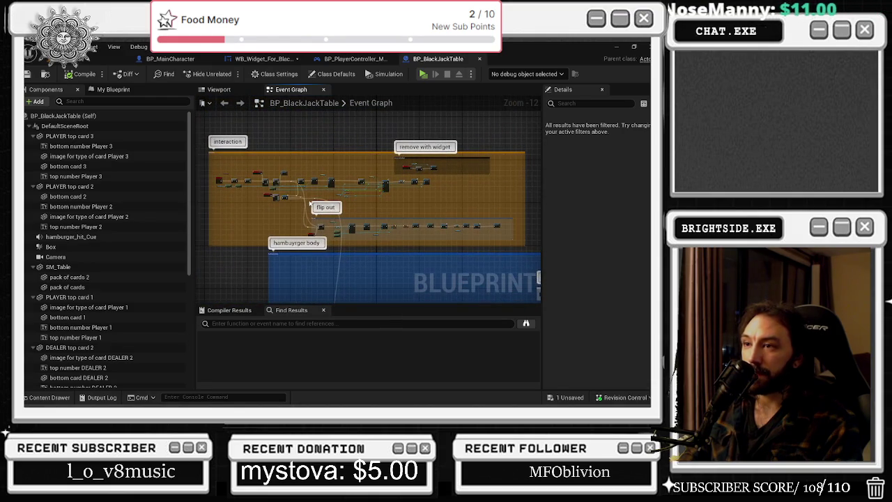
scroll(293, 216, "up", 10)
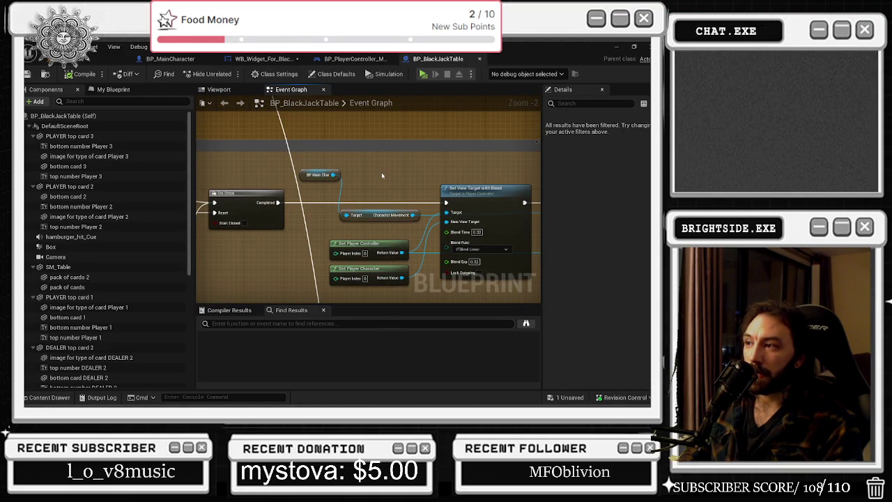
scroll(382, 176, "down", 4)
left_click_drag(437, 58, 261, 62)
In the Black Jack widget designer, select the vs Friend button and scroll its Details to Events.
left_click(352, 58)
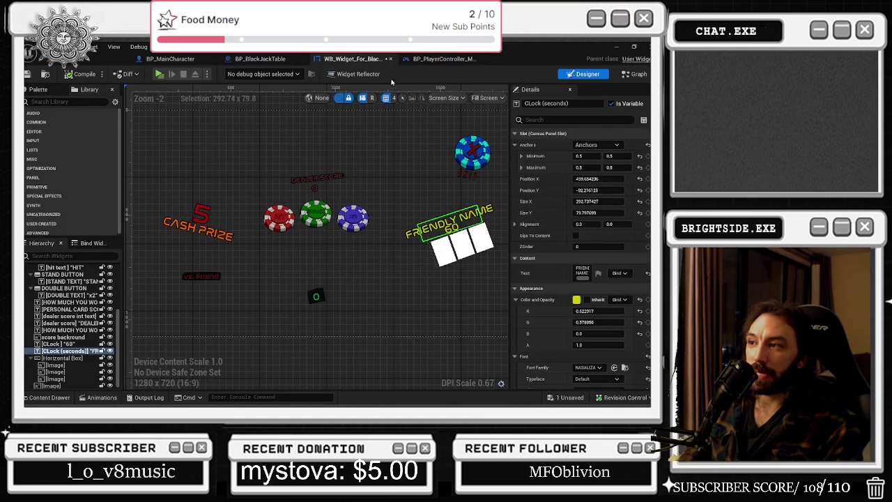
left_click(444, 58)
left_click(352, 58)
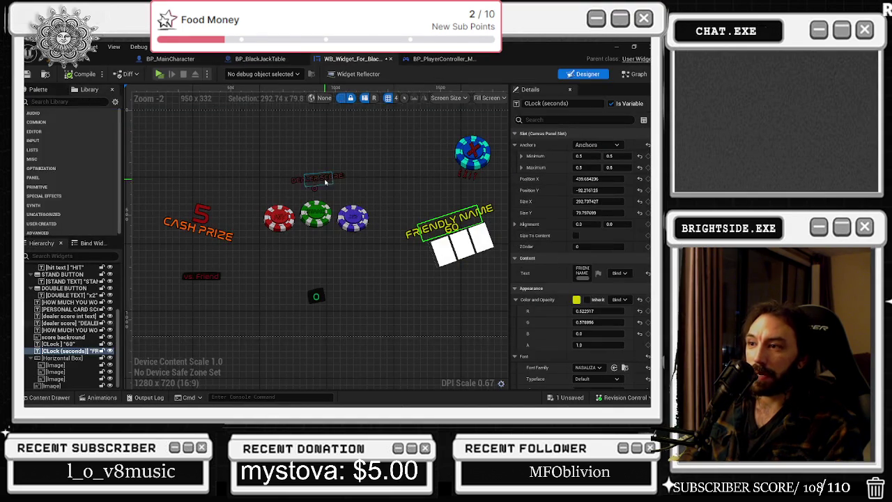
scroll(279, 223, "down", 2)
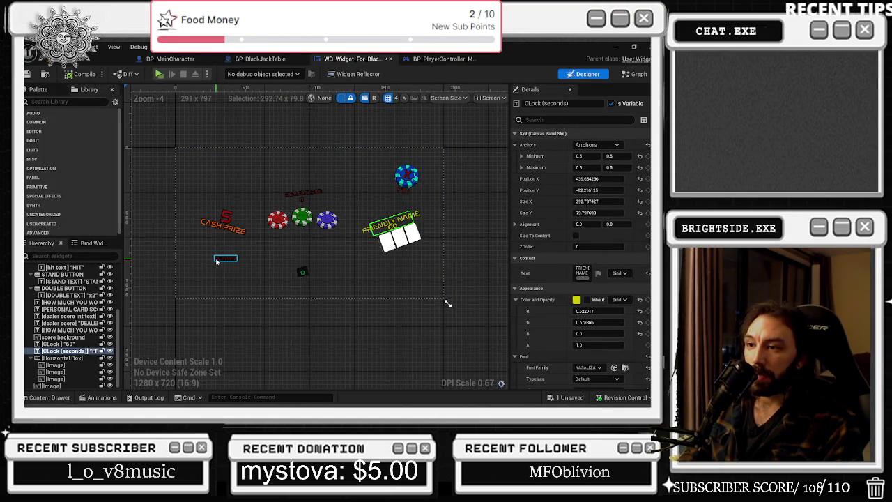
scroll(217, 262, "up", 1)
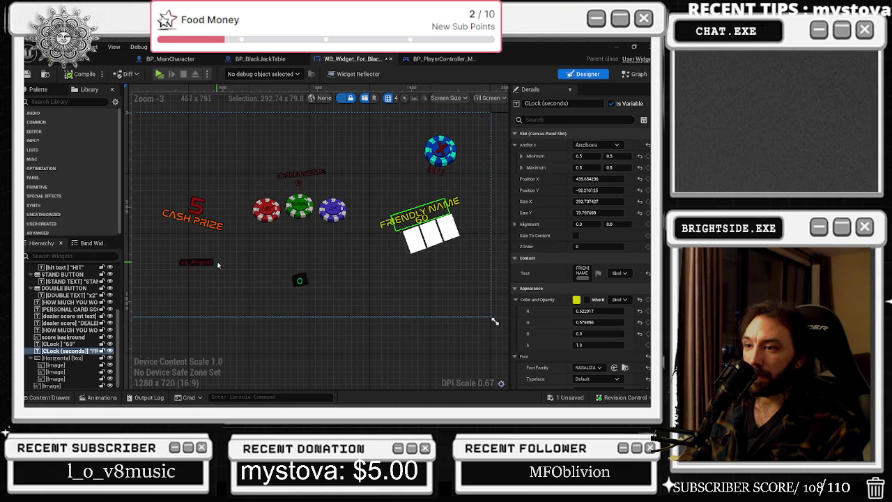
scroll(217, 262, "up", 2)
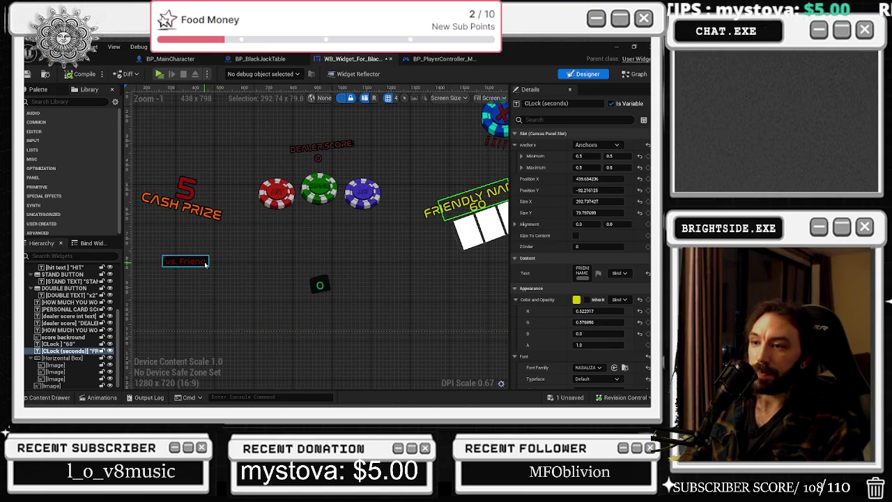
left_click(205, 263)
scroll(596, 334, "down", 5)
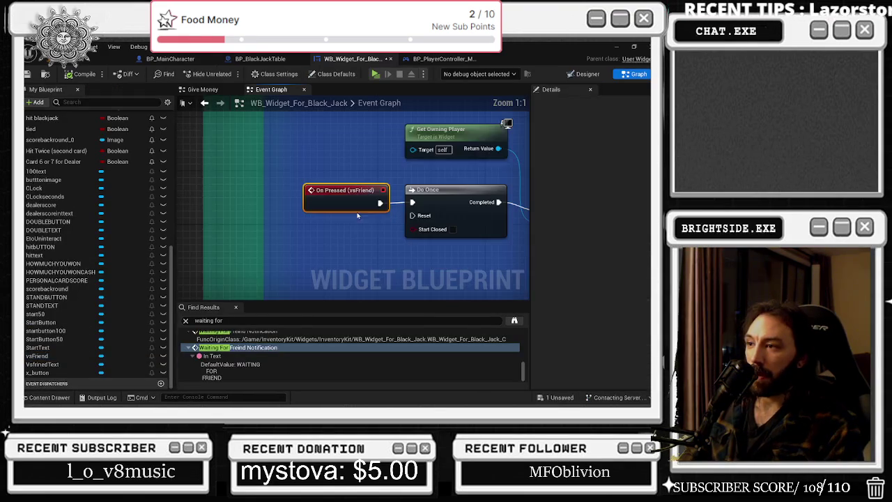
Pan to the waiting-for-a-friend logic, select its SET and Target nodes, and inspect Player Name.
scroll(299, 184, "down", 3)
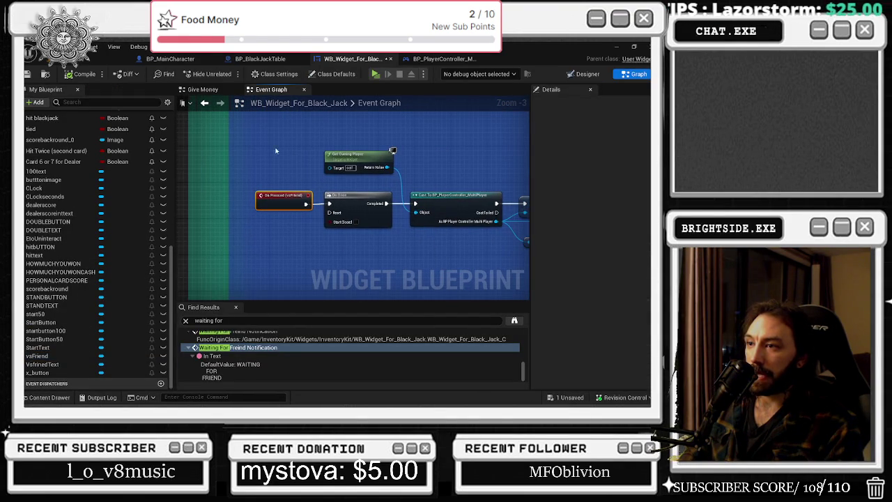
left_click_drag(276, 151, 292, 224)
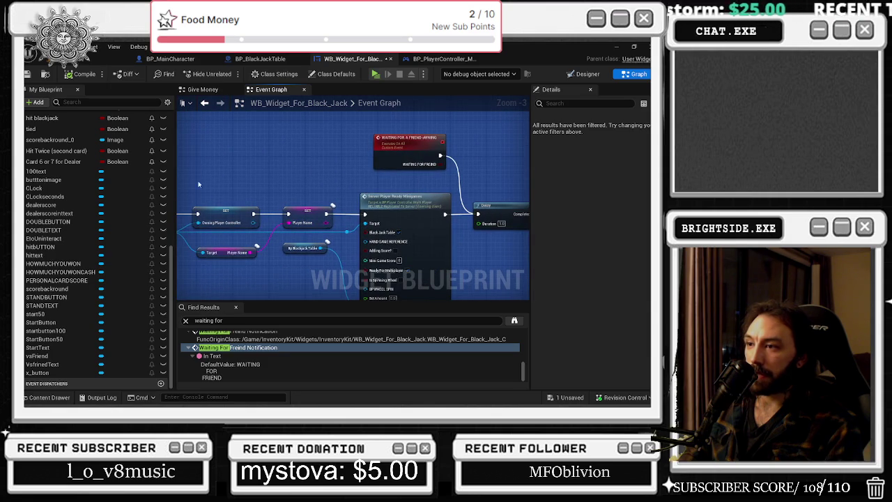
left_click_drag(199, 184, 338, 260)
left_click_drag(216, 185, 286, 178)
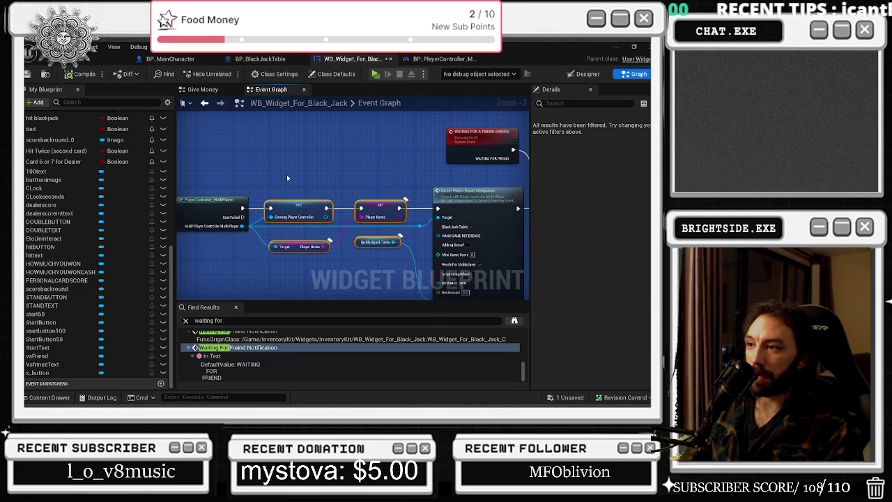
left_click(397, 205)
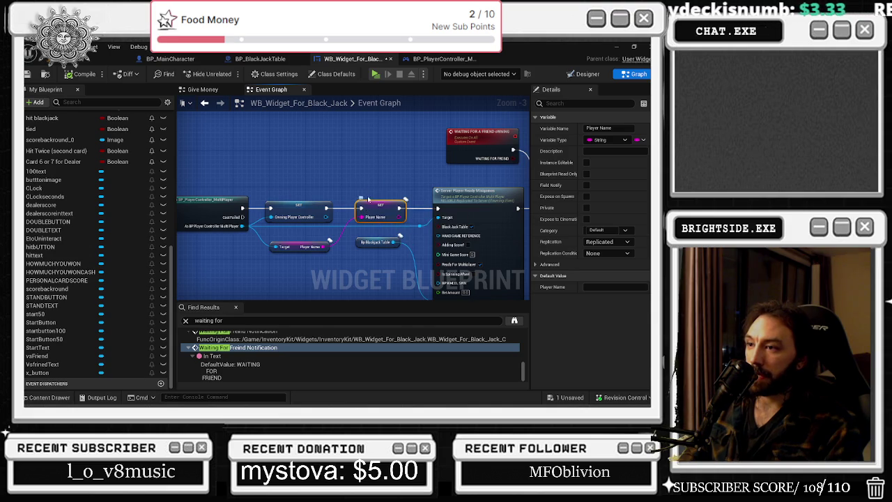
Trace the Delay, Branch and SET nodes, inspecting the Waiting For Friend and Multiplayer Queued Up variables.
left_click_drag(417, 227, 316, 205)
left_click_drag(423, 183, 287, 253)
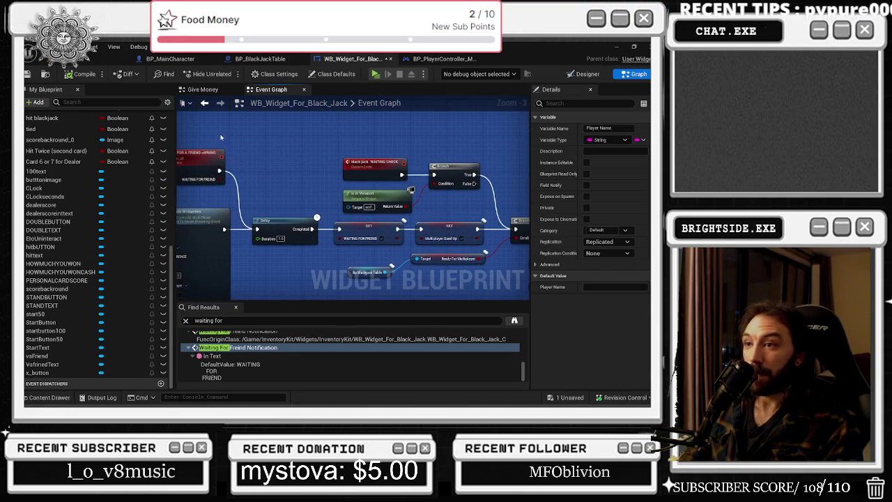
left_click(218, 153)
left_click_drag(315, 148, 434, 242)
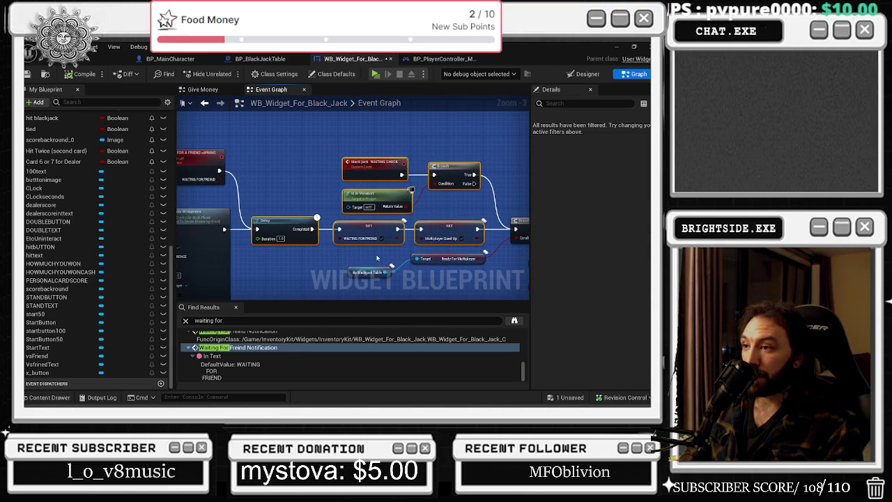
left_click(355, 232)
mouse_move(354, 233)
left_mouse_down()
mouse_move(294, 225)
mouse_move(349, 230)
mouse_move(421, 269)
mouse_move(430, 237)
mouse_move(407, 232)
left_mouse_up()
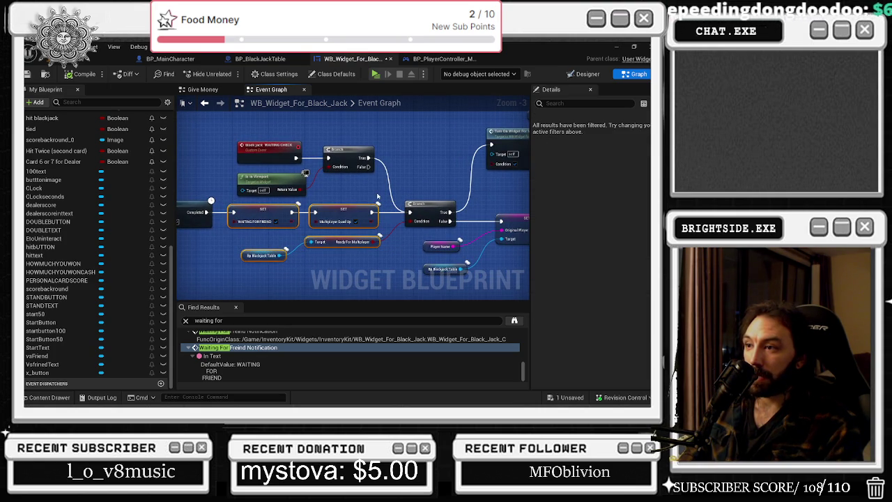
left_click(359, 210)
Box-select the two SET nodes with their Target inputs, then pan the graph slightly left.
left_click_drag(400, 283, 230, 147)
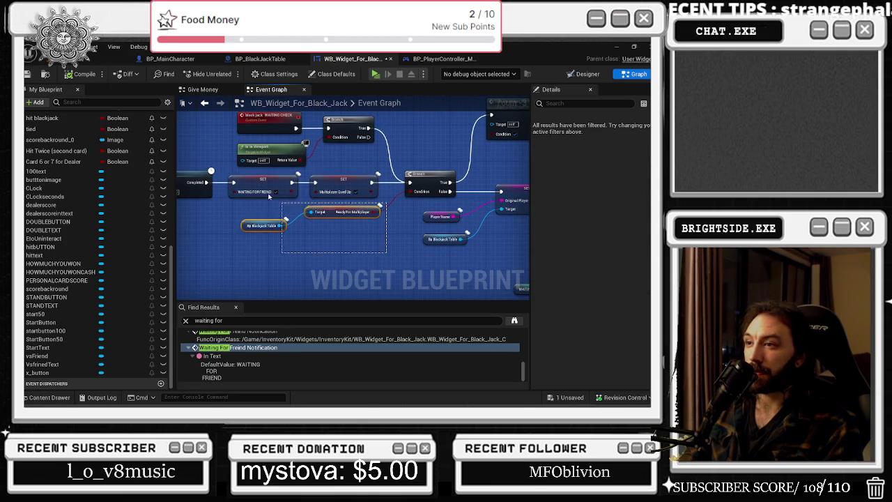
left_click(387, 139)
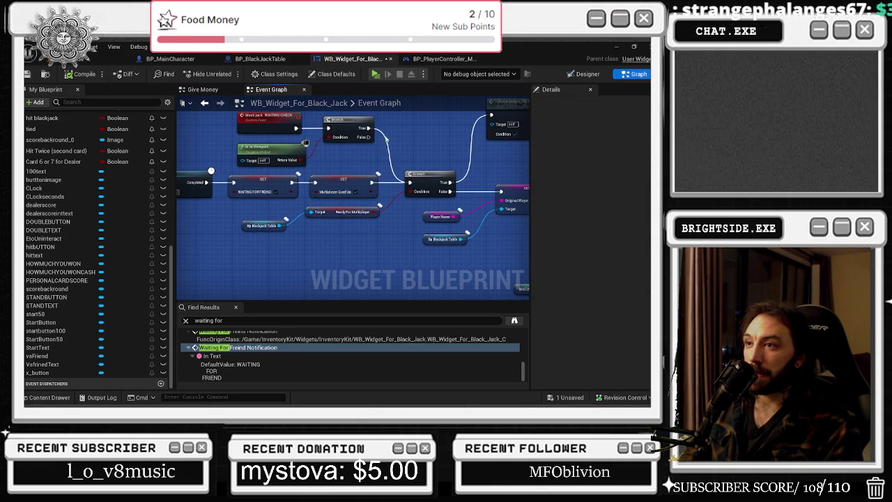
left_click_drag(360, 247, 233, 178)
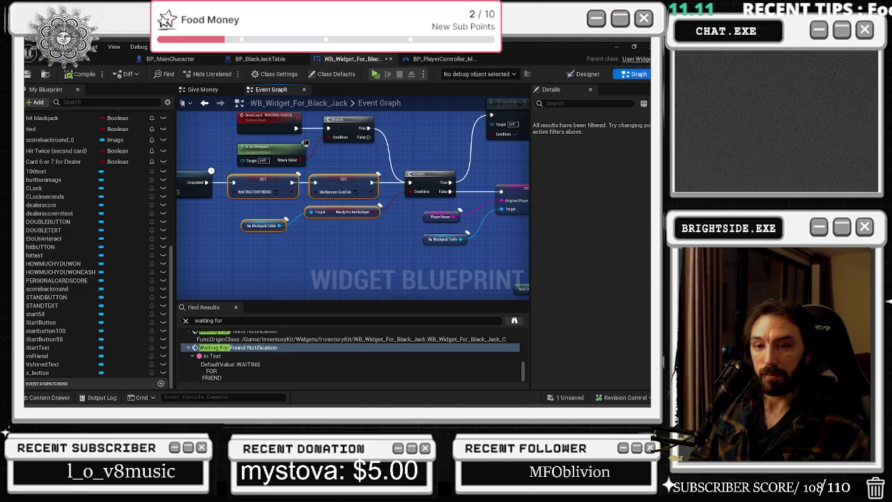
mouse_move(401, 223)
left_mouse_down()
mouse_move(265, 243)
mouse_move(248, 232)
mouse_move(352, 209)
mouse_move(314, 228)
mouse_move(303, 224)
mouse_move(341, 207)
mouse_move(357, 212)
mouse_move(215, 187)
mouse_move(195, 161)
mouse_move(418, 133)
mouse_move(280, 127)
left_mouse_up()
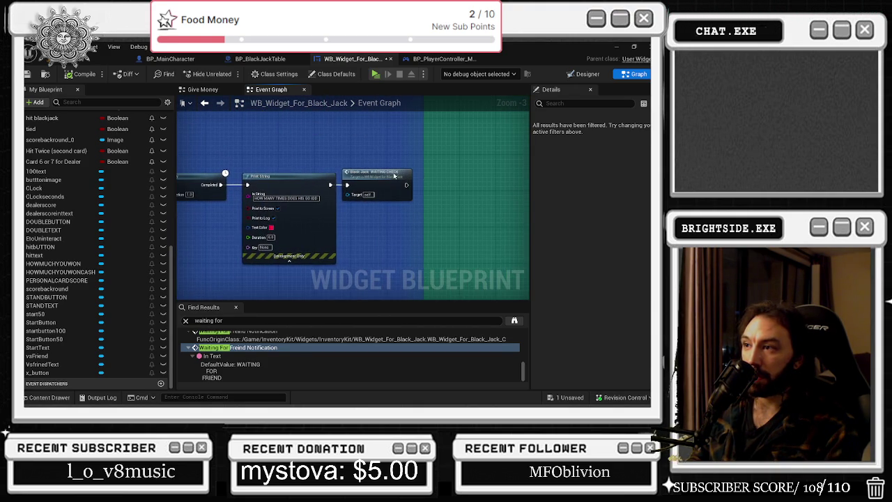
double_click(394, 174)
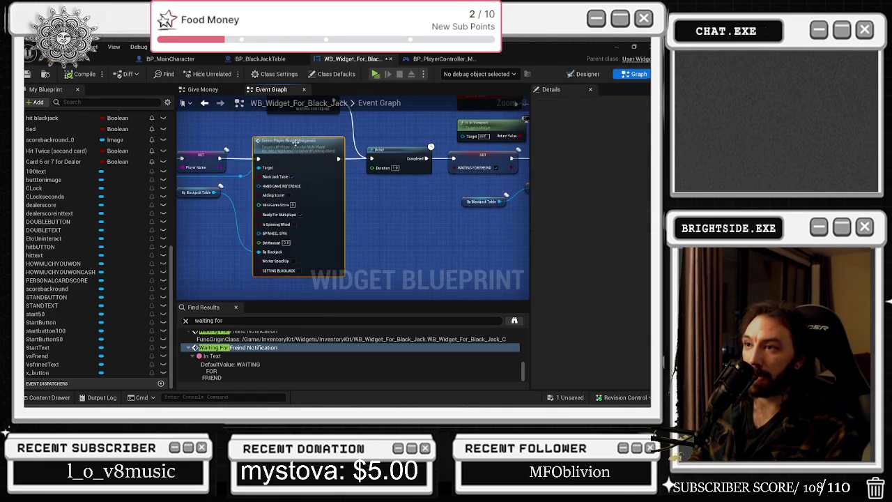
double_click(296, 143)
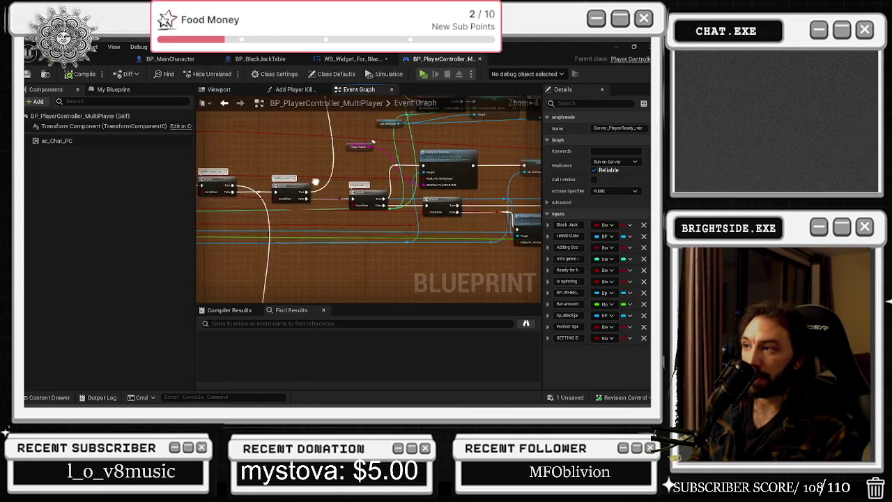
double_click(362, 188)
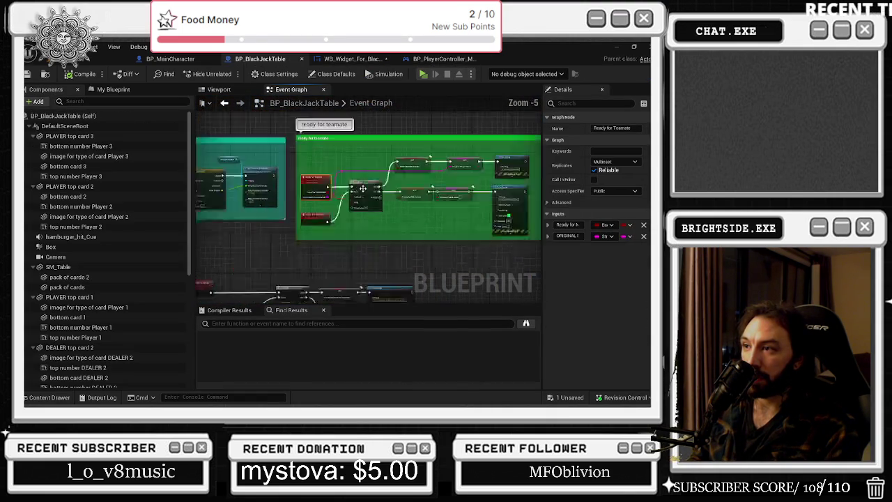
scroll(363, 188, "up", 3)
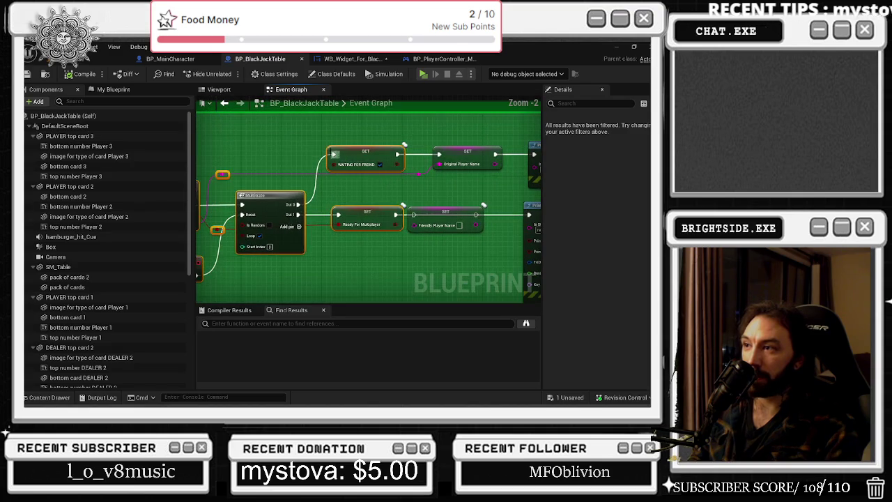
left_click(363, 162)
scroll(319, 207, "up", 1)
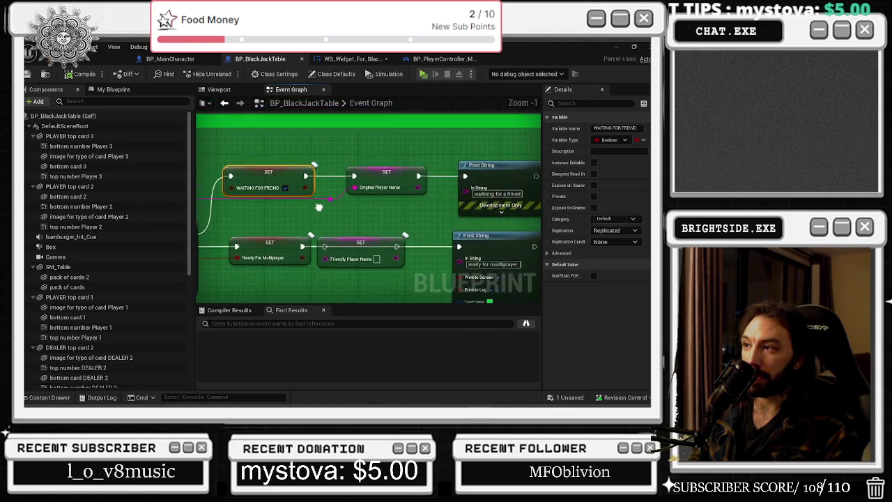
mouse_move(318, 207)
left_mouse_down()
mouse_move(460, 196)
mouse_move(474, 167)
mouse_move(544, 158)
left_mouse_up()
mouse_move(466, 188)
left_mouse_down()
mouse_move(317, 183)
mouse_move(408, 233)
mouse_move(440, 272)
mouse_move(521, 248)
left_mouse_up()
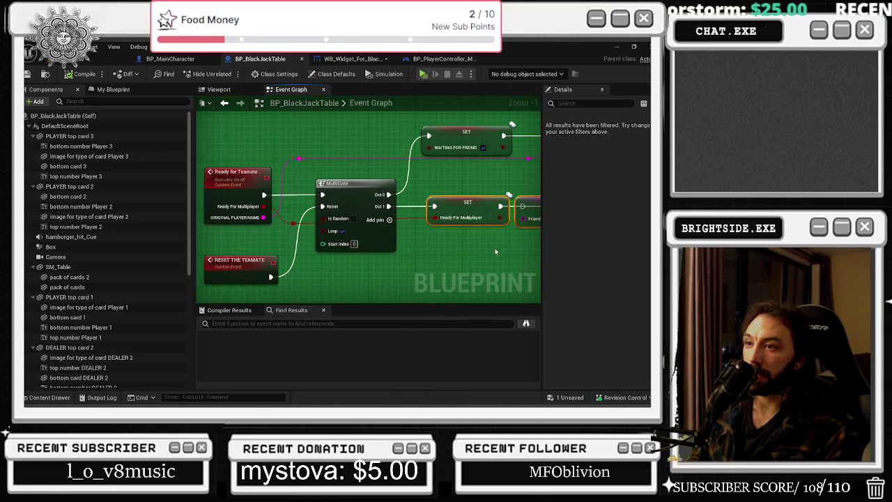
left_click(429, 191)
mouse_move(429, 191)
left_mouse_down()
mouse_move(357, 192)
mouse_move(525, 226)
left_mouse_up()
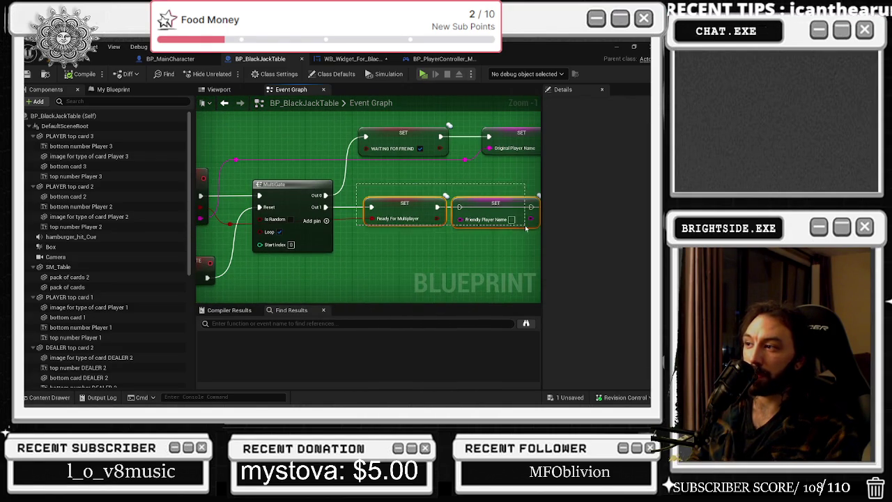
left_click(178, 62)
left_click(260, 58)
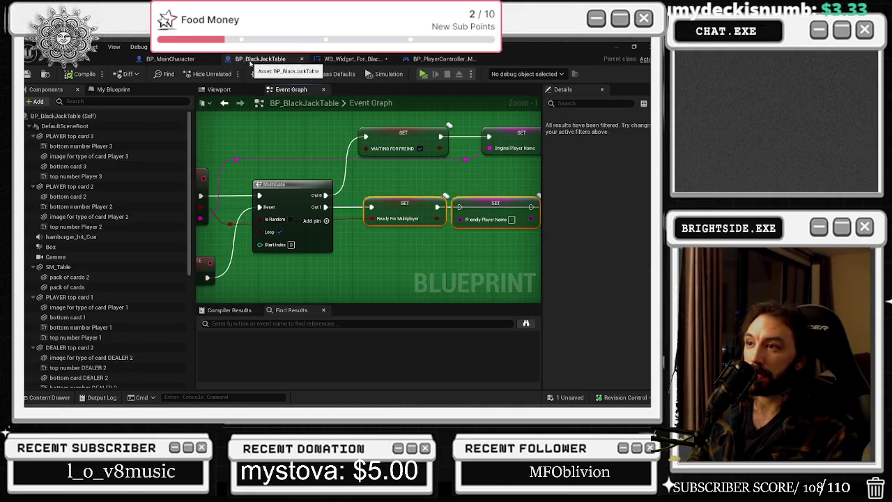
left_click(365, 61)
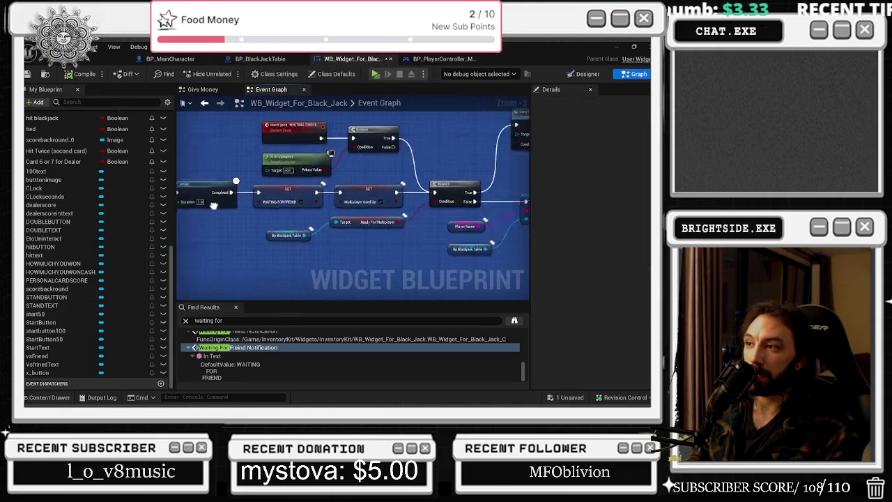
Select the Blackjack Table getter, Ready For Multiplayer, Branch and Player Name nodes.
left_click_drag(256, 233, 307, 223)
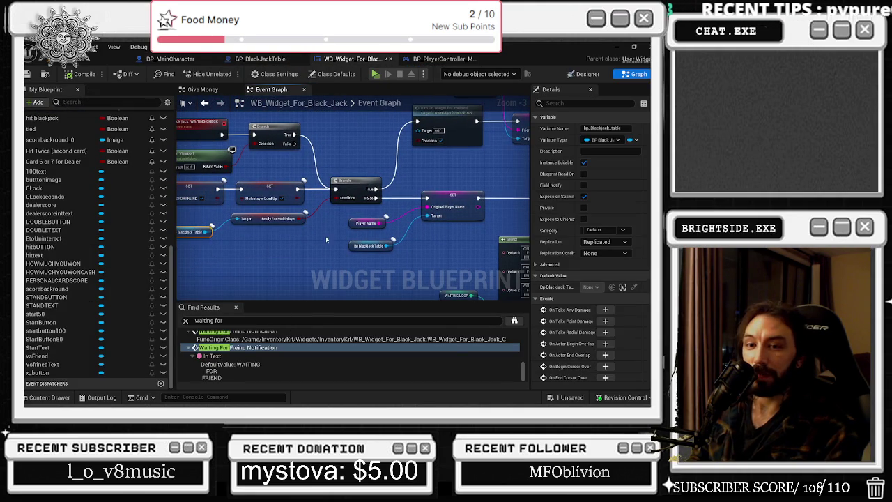
left_click(279, 218)
mouse_move(335, 162)
left_mouse_down()
mouse_move(401, 253)
mouse_move(388, 255)
left_mouse_up()
left_click_drag(432, 231, 313, 211)
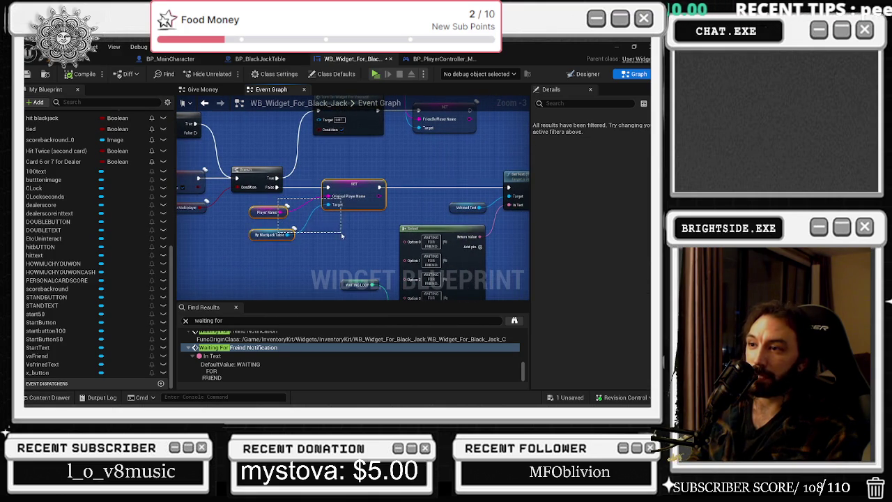
Shift the SET original Player Name node left and pan to the SetText, Branch and Select nodes.
left_click(357, 183)
mouse_move(357, 184)
left_mouse_down()
mouse_move(339, 185)
mouse_move(377, 190)
left_mouse_up()
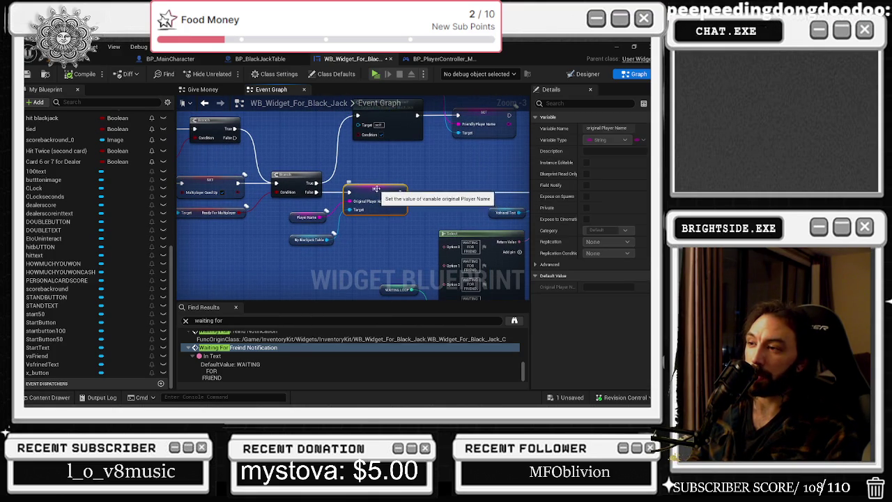
left_click_drag(290, 209, 340, 245)
left_click_drag(439, 239, 396, 222)
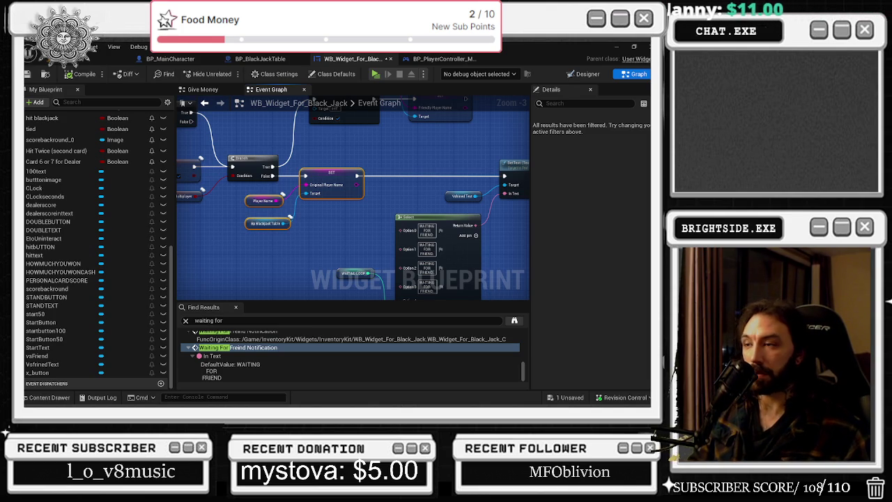
mouse_move(313, 221)
left_mouse_down()
mouse_move(300, 231)
mouse_move(361, 209)
left_mouse_up()
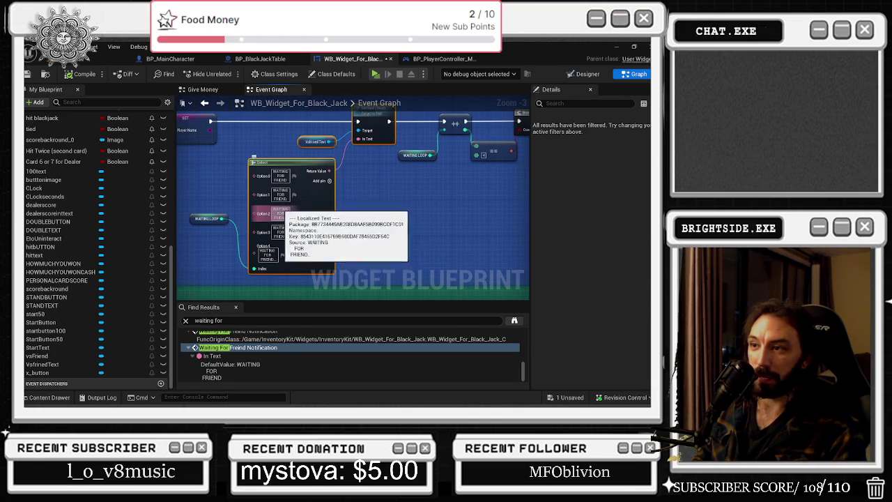
left_click_drag(413, 244, 324, 271)
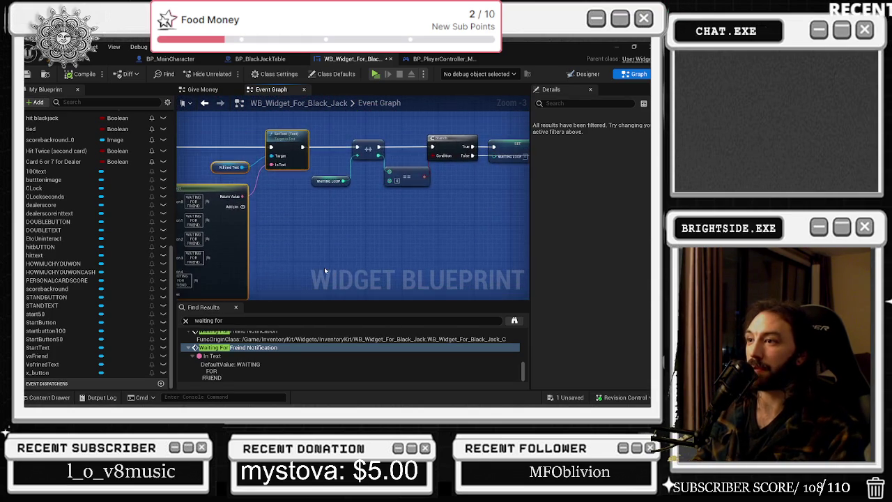
left_click_drag(285, 228, 348, 216)
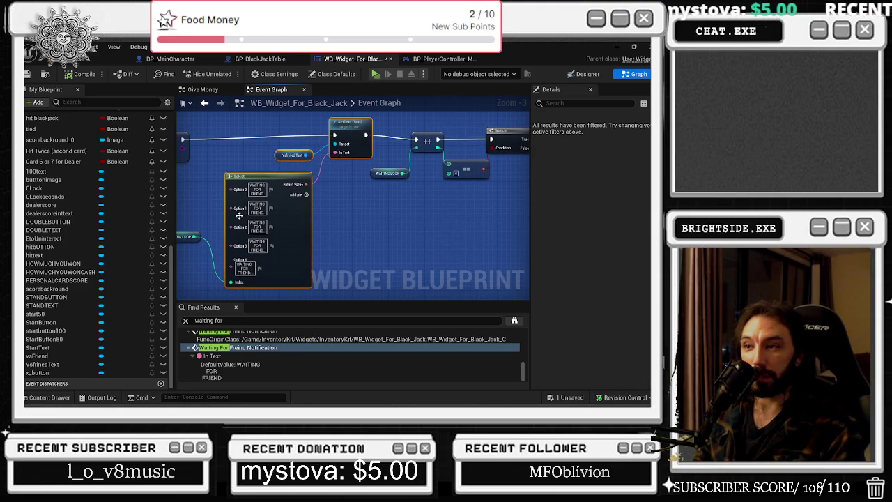
left_click_drag(384, 192, 286, 226)
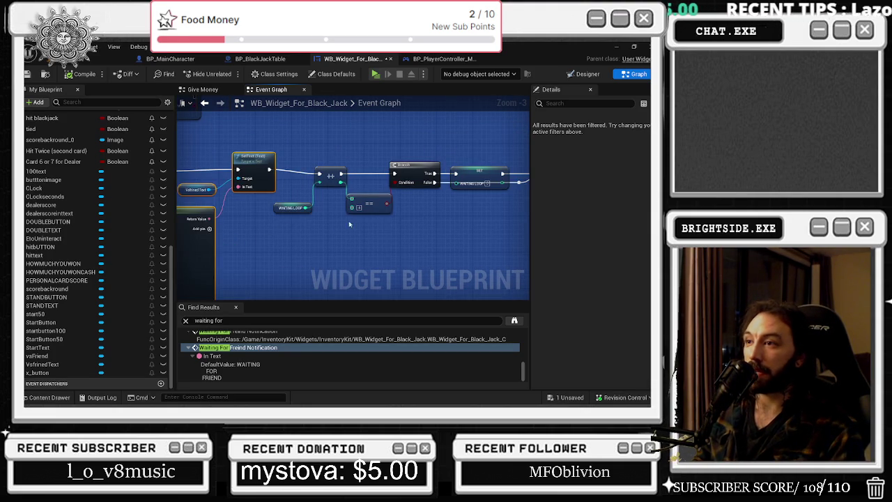
left_click_drag(259, 168, 328, 210)
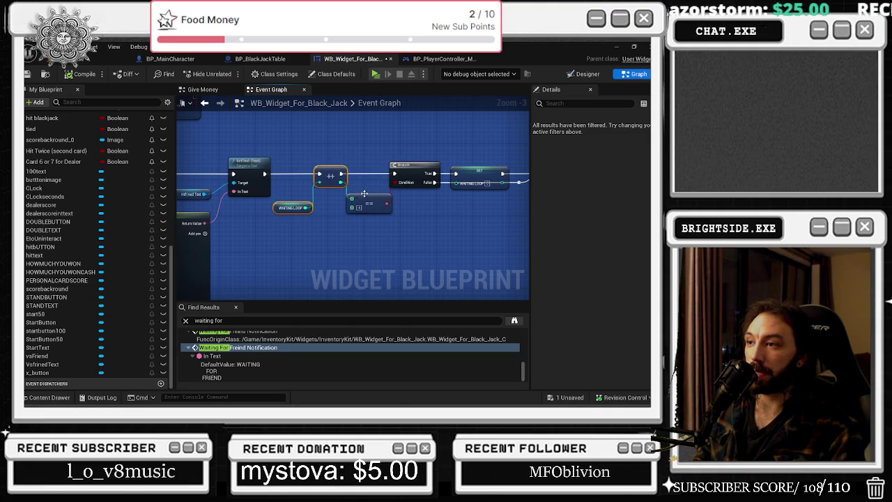
left_click_drag(438, 152, 297, 173)
mouse_move(408, 240)
left_mouse_down()
mouse_move(379, 233)
mouse_move(683, 207)
left_mouse_up()
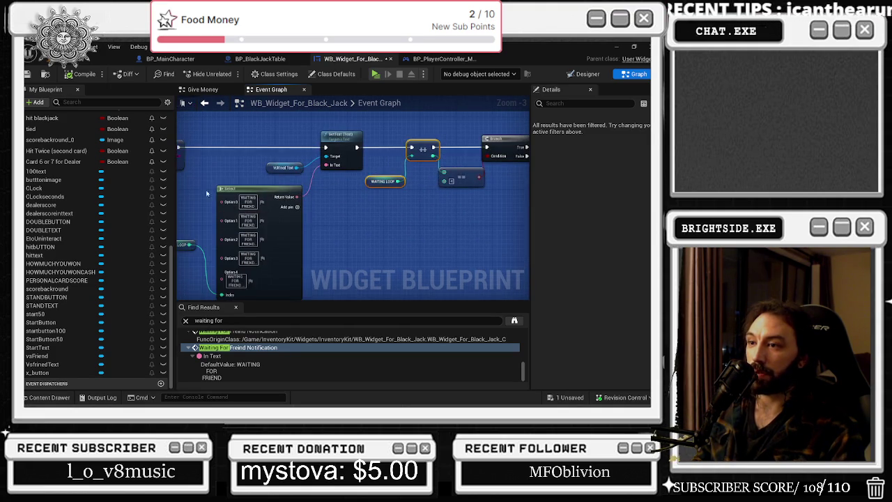
left_click_drag(421, 250, 473, 226)
left_click(335, 244)
left_click_drag(386, 251, 91, 307)
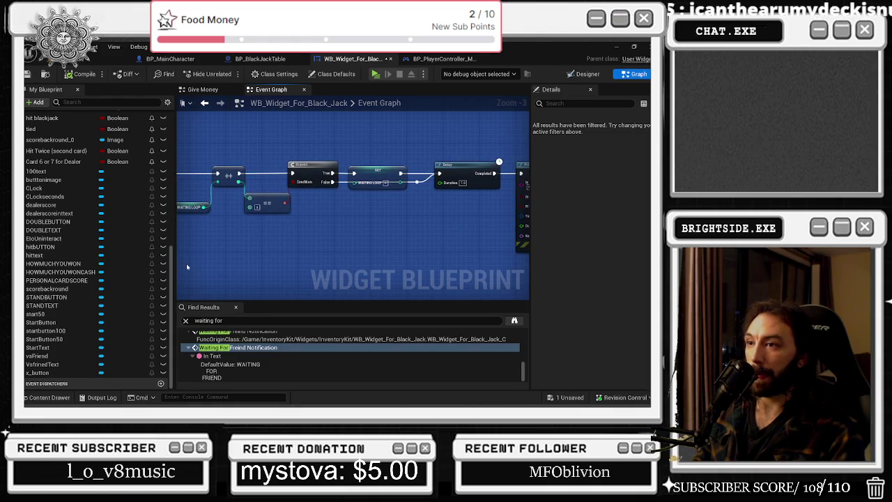
left_click_drag(402, 200, 390, 200)
left_click_drag(352, 159, 458, 223)
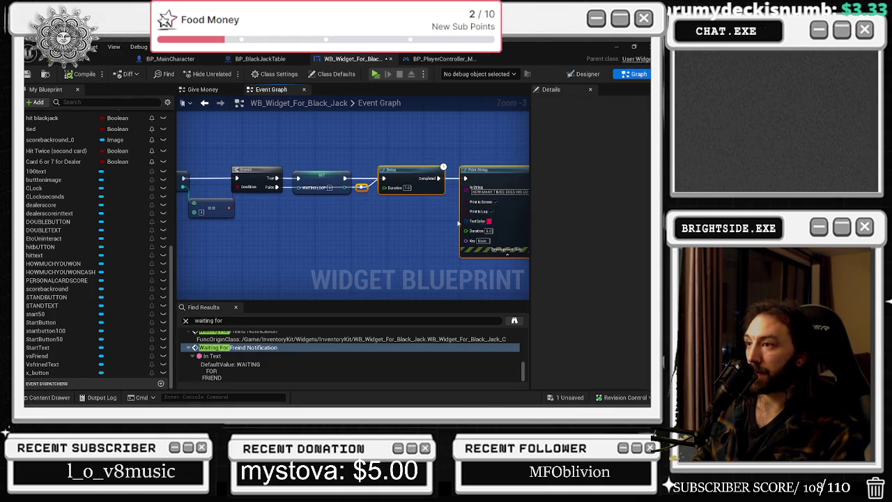
left_click_drag(429, 197, 298, 171)
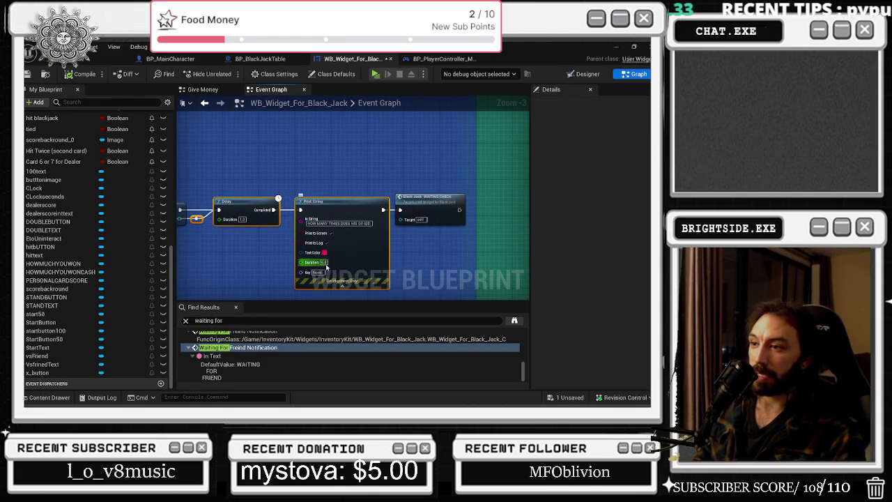
left_click(435, 199)
double_click(435, 199)
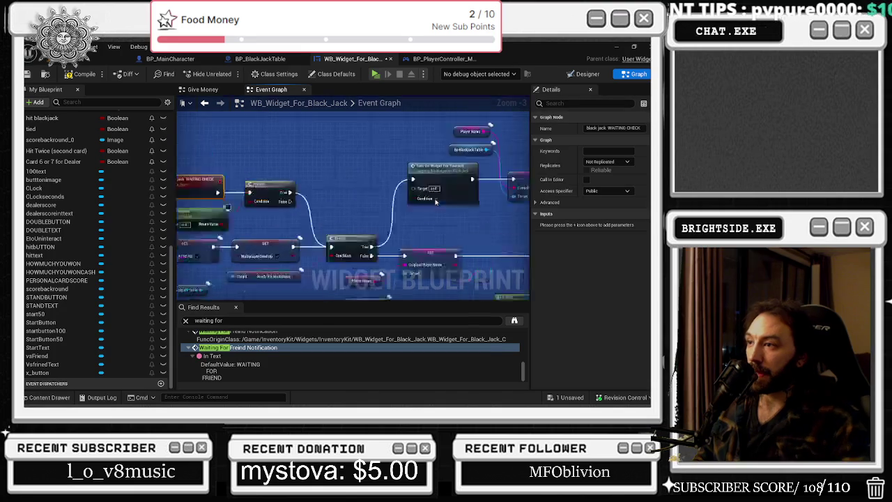
mouse_move(259, 152)
left_mouse_down()
mouse_move(273, 167)
mouse_move(385, 212)
mouse_move(328, 168)
left_mouse_up()
left_click_drag(352, 254, 244, 230)
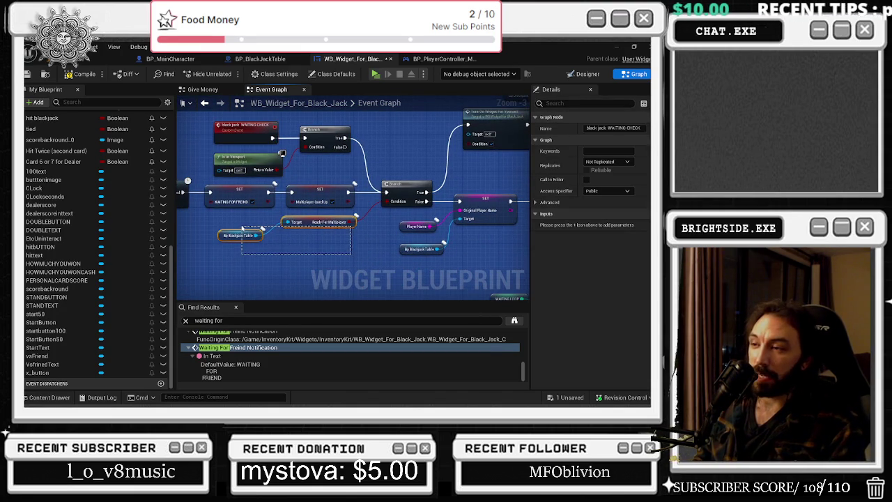
left_click_drag(448, 194, 365, 187)
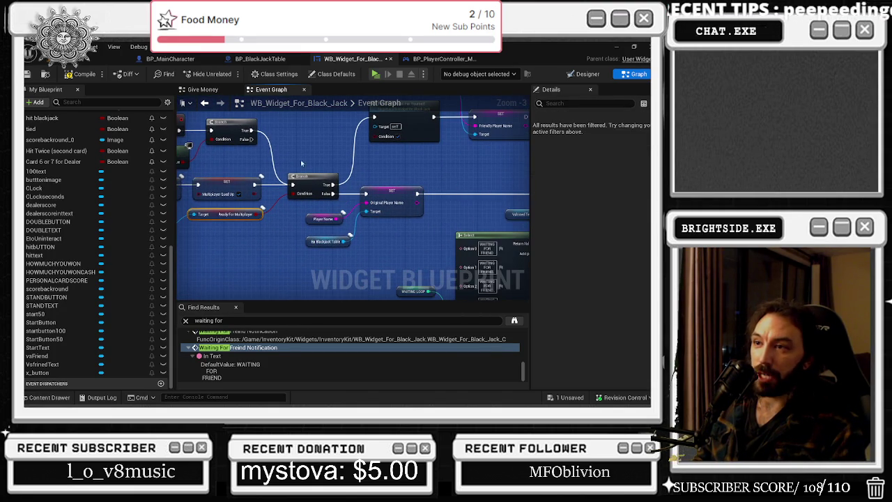
left_click_drag(301, 163, 385, 185)
mouse_move(206, 130)
left_mouse_down()
mouse_move(273, 183)
mouse_move(276, 159)
mouse_move(321, 185)
left_mouse_up()
left_click_drag(242, 244, 343, 236)
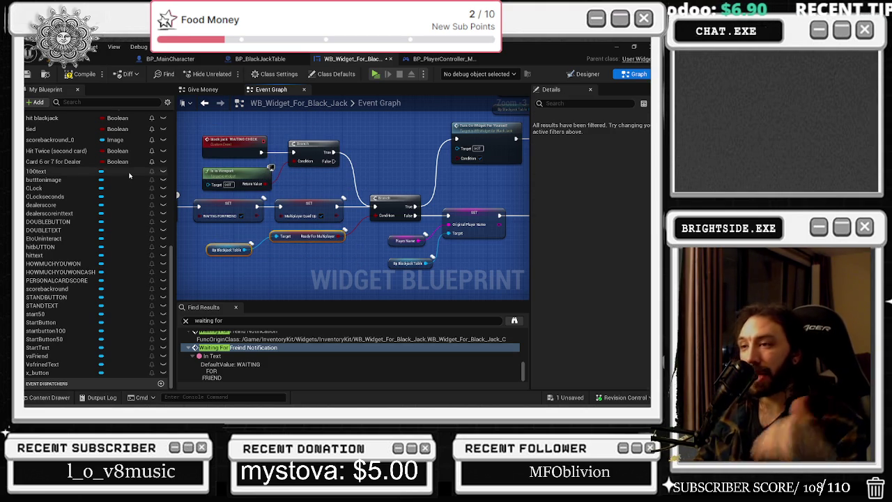
left_click_drag(245, 128, 322, 191)
left_click_drag(244, 223, 322, 267)
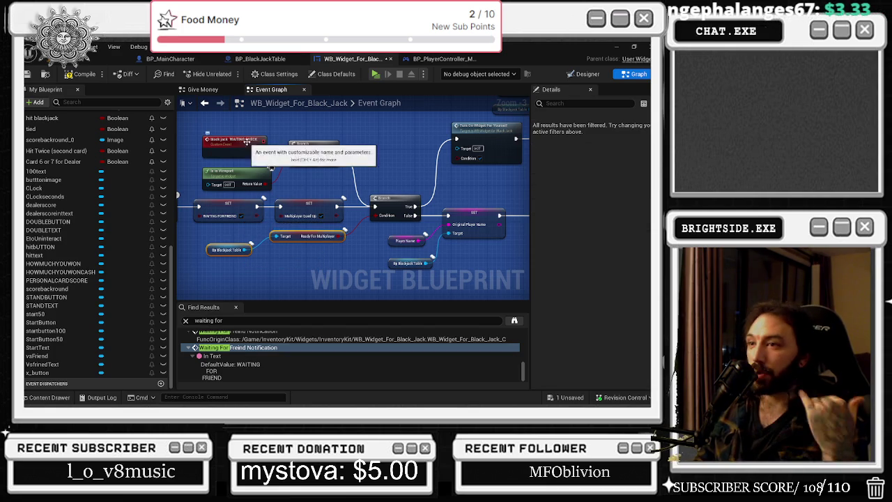
mouse_move(244, 129)
left_mouse_down()
mouse_move(310, 183)
mouse_move(307, 197)
mouse_move(256, 204)
left_mouse_up()
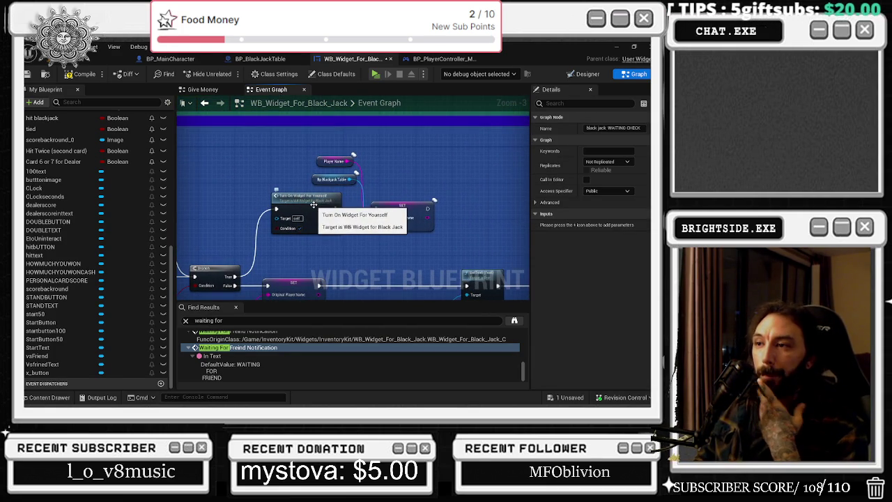
left_click_drag(313, 205, 401, 181)
left_click(272, 244)
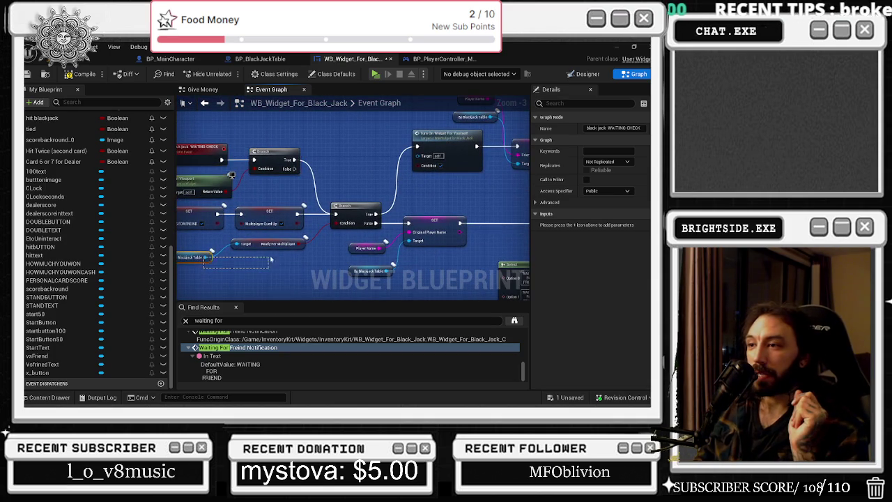
left_click_drag(382, 212, 322, 225)
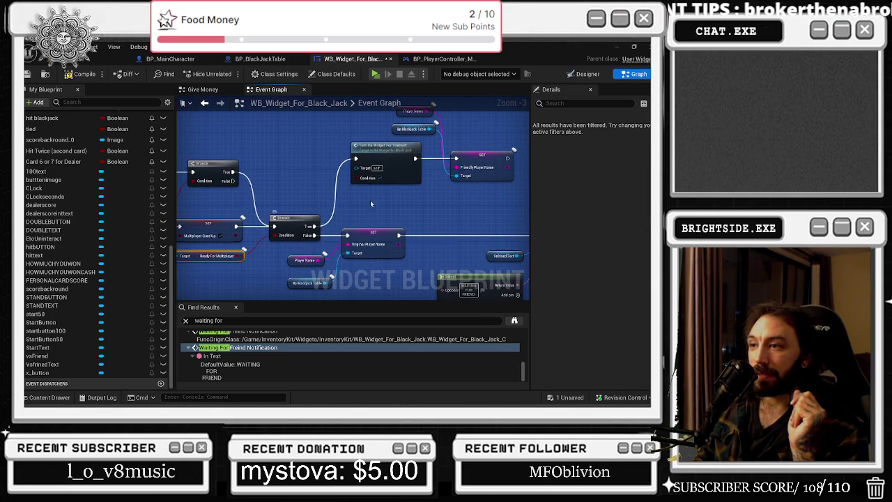
left_click_drag(371, 204, 309, 232)
left_click(322, 180)
left_click_drag(322, 179, 327, 180)
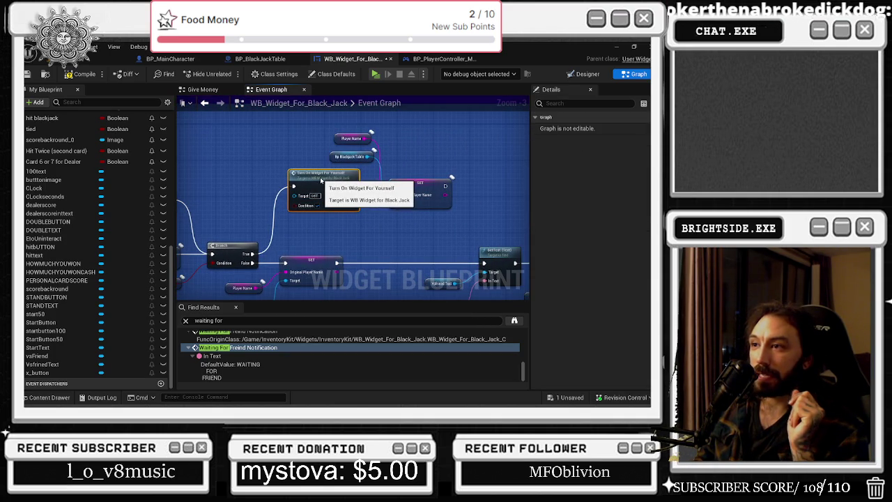
left_click_drag(334, 230, 294, 235)
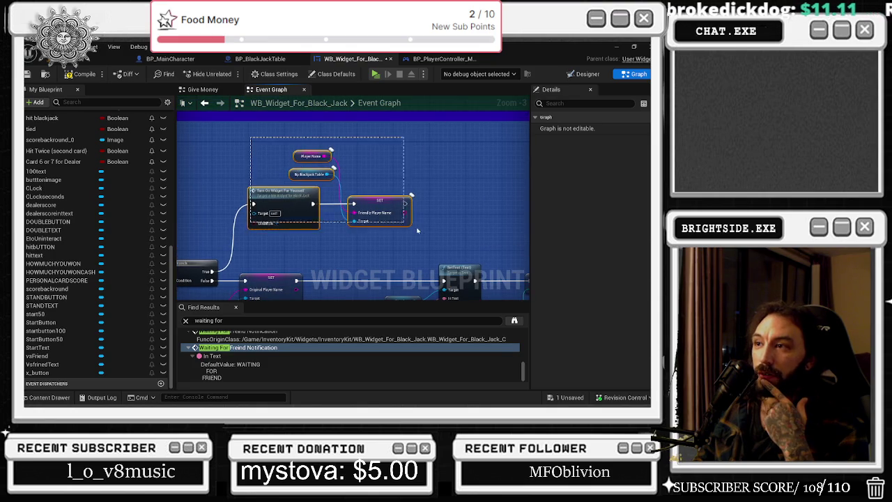
left_click(389, 188)
mouse_move(349, 223)
left_mouse_down()
mouse_move(426, 235)
mouse_move(324, 147)
left_mouse_up()
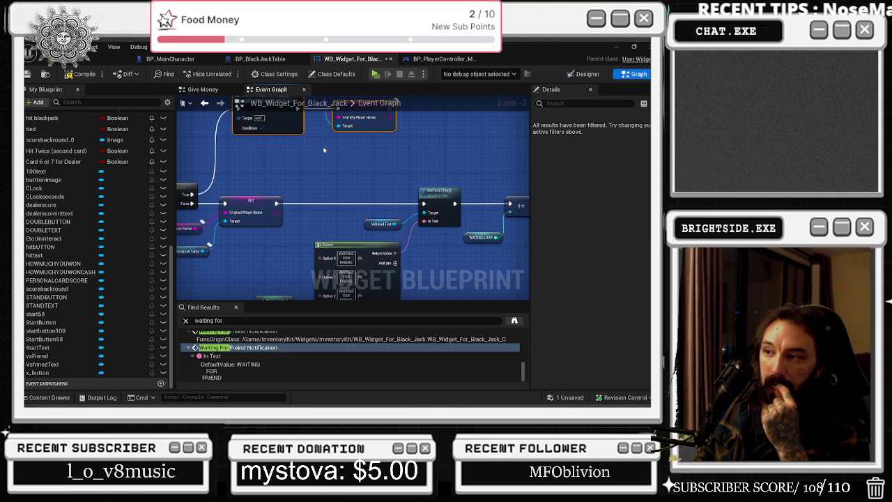
left_click_drag(323, 150, 355, 205)
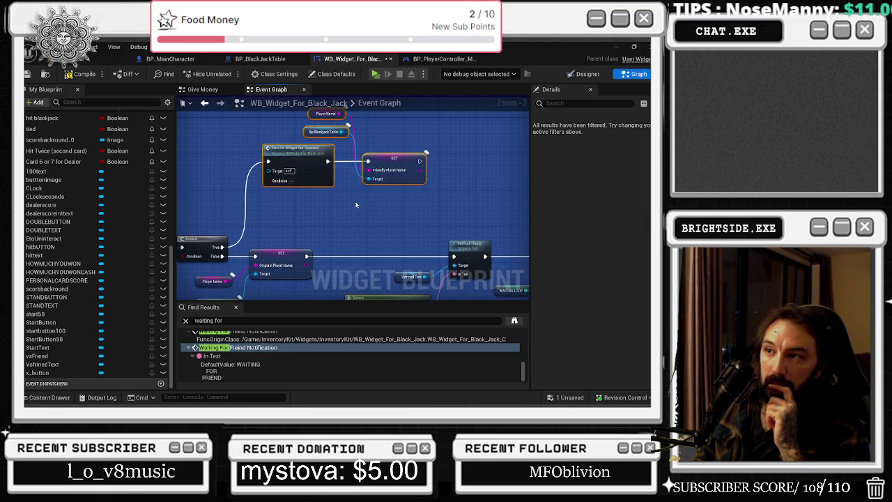
double_click(314, 160)
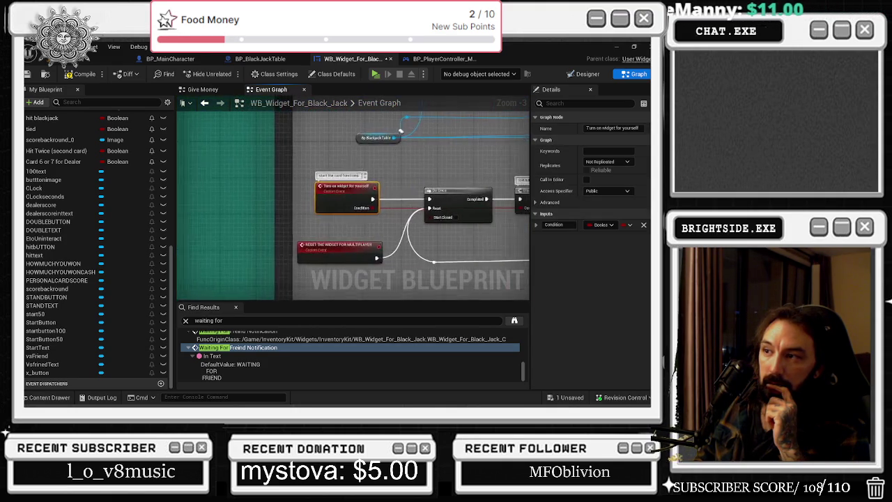
Pan to the Set Visibility nodes, inspect the CLockseconds variable, and open the Designer layout.
left_click_drag(514, 211, 416, 269)
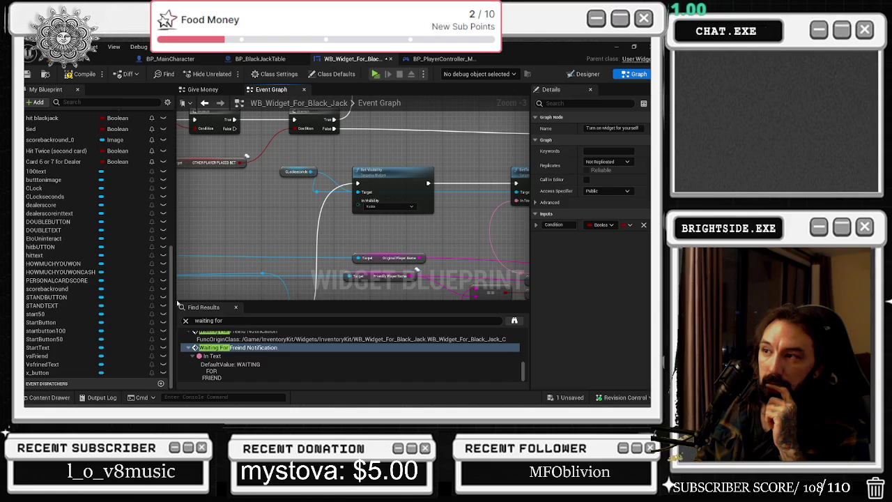
left_click_drag(284, 175, 263, 200)
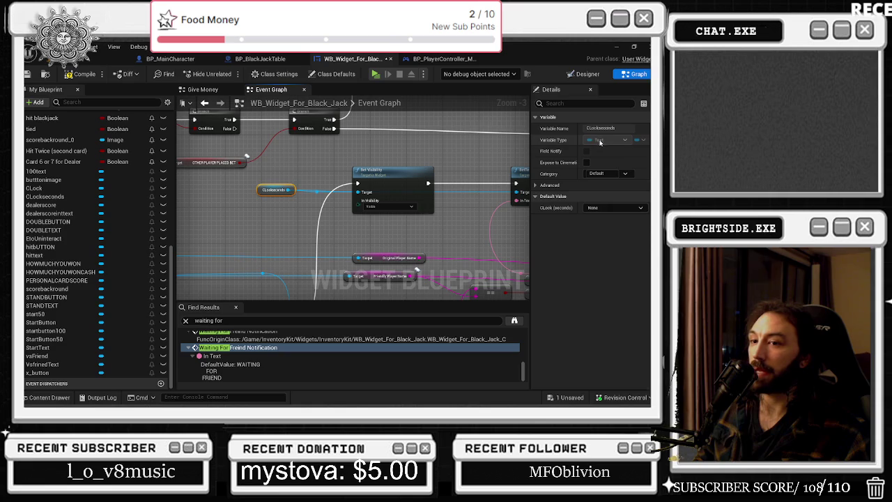
left_click(586, 74)
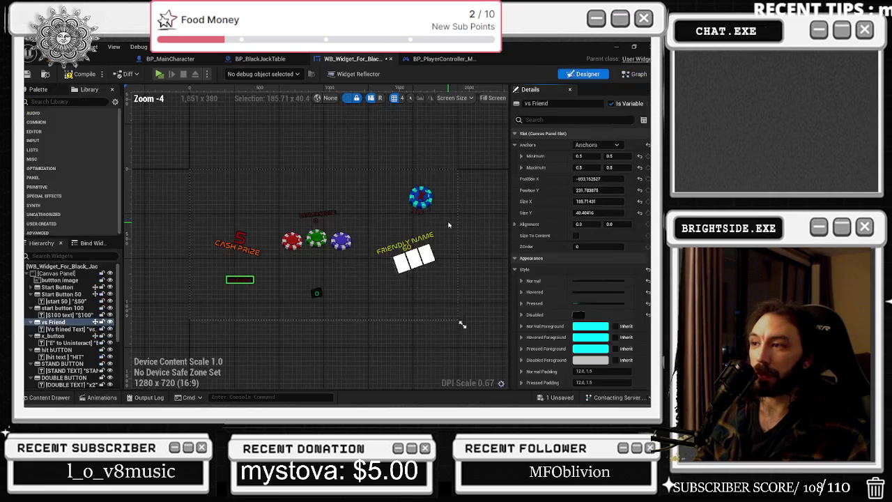
Rename the CLock (seconds) text widget to 'name of friend (seconds)' and go back to the graph.
left_click(411, 244)
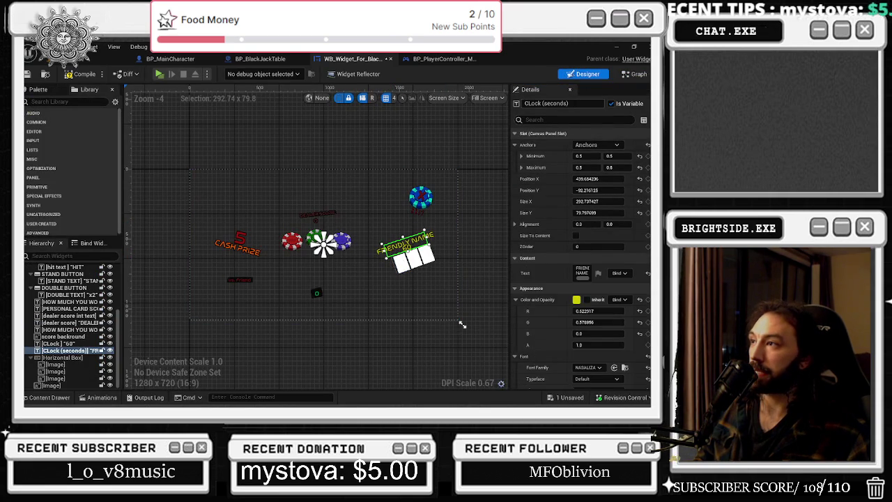
double_click(537, 103)
type("namer")
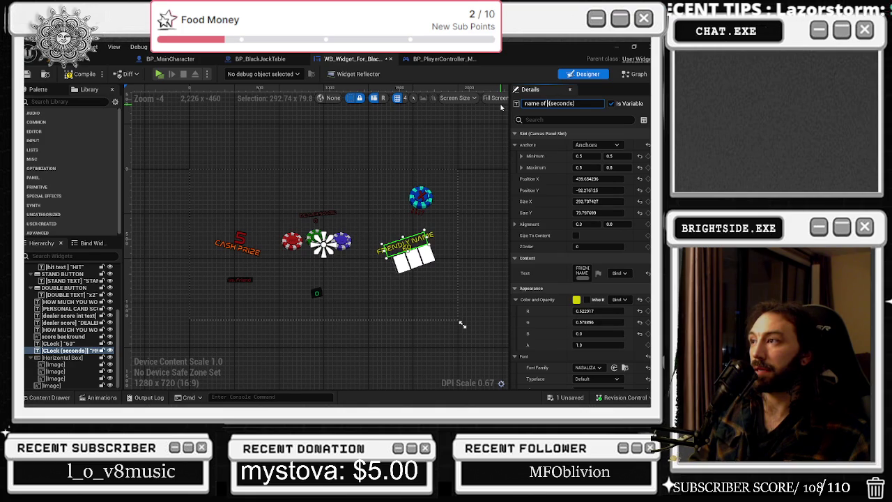
type("friend")
key("Return")
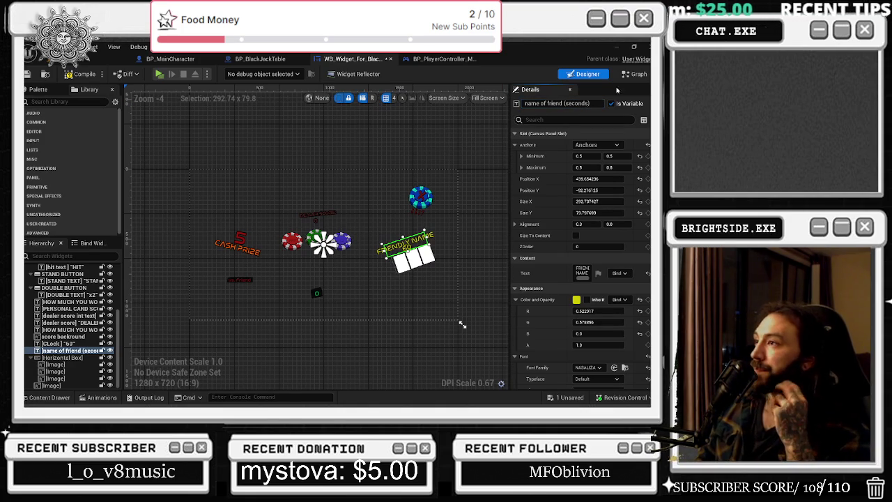
left_click(635, 74)
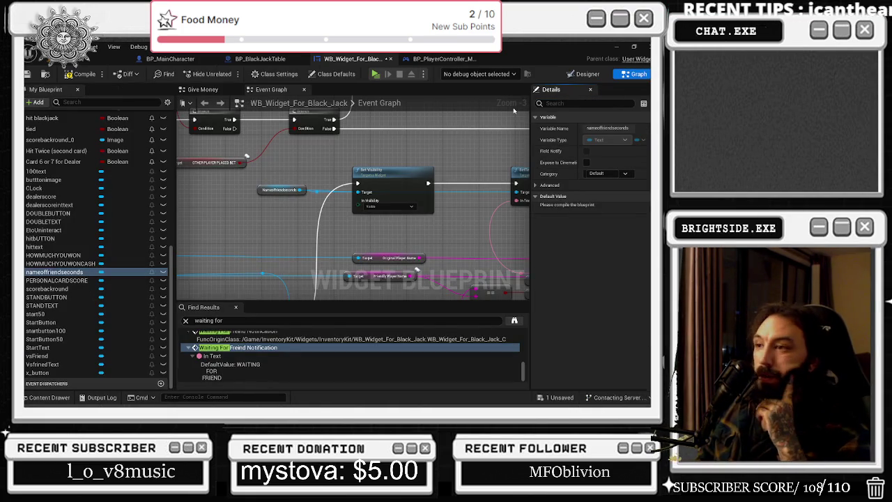
Place a WAITING FOR A FRIEND O WNING call and check its custom event definition.
left_click(427, 174)
mouse_move(427, 174)
left_mouse_down()
mouse_move(277, 179)
mouse_move(343, 196)
mouse_move(309, 199)
mouse_move(344, 201)
left_mouse_up()
type("waiting")
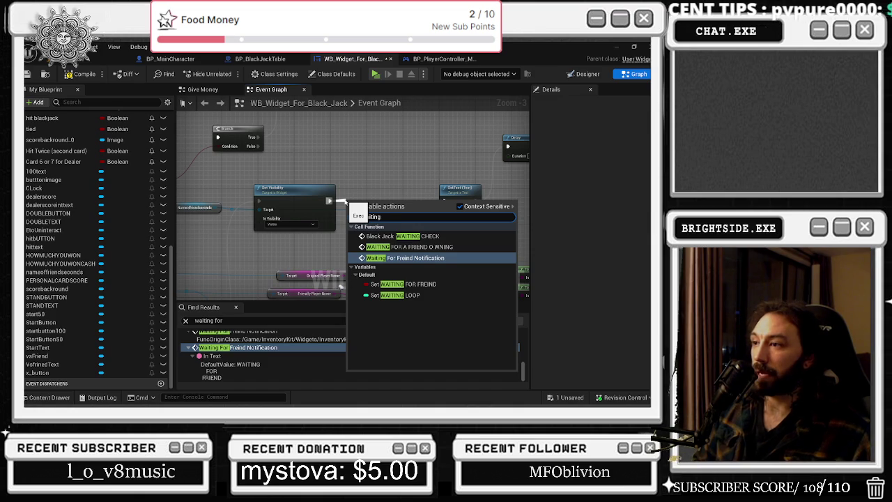
key("Up")
key("Return")
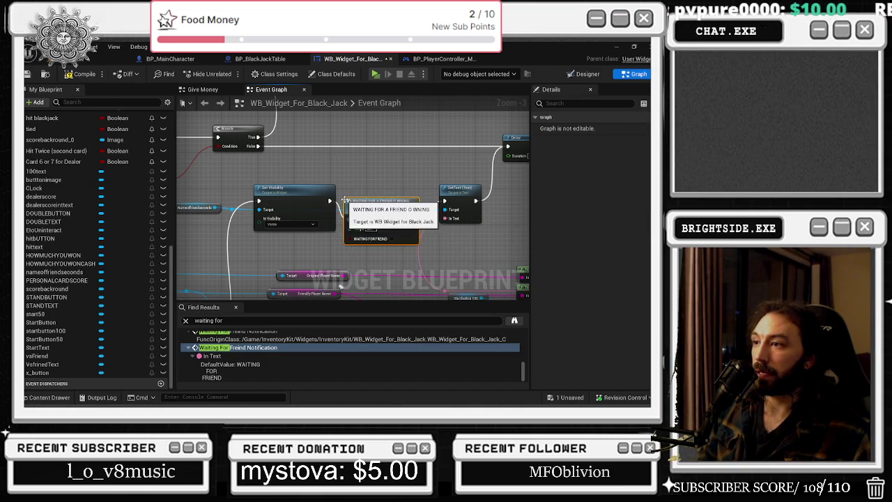
double_click(373, 194)
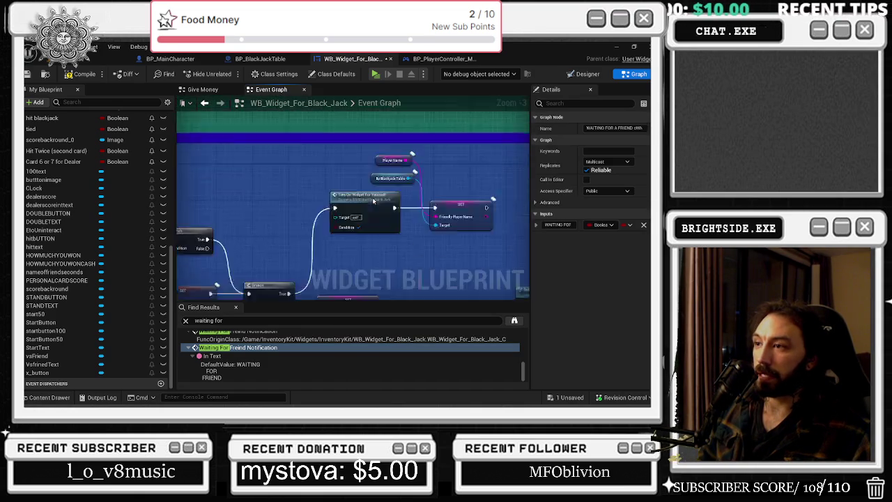
left_click(205, 103)
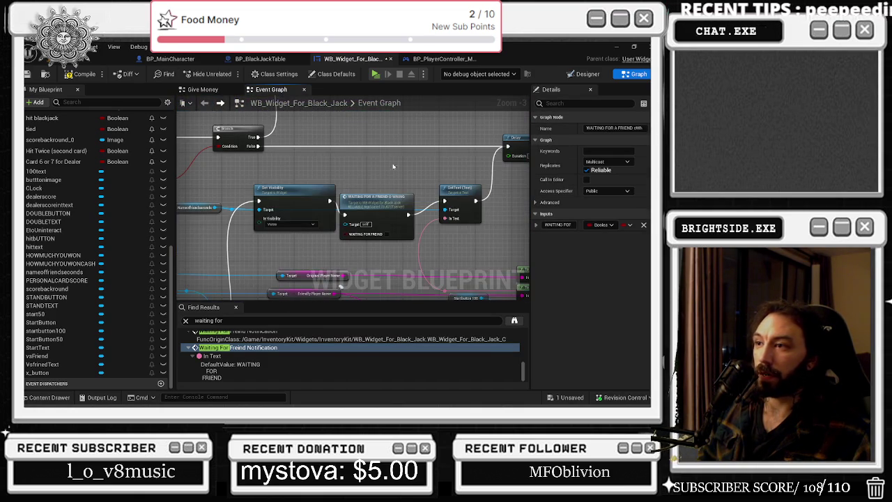
Add a Waiting For Freind Notification call between Set Visibility and SetText.
left_click_drag(331, 201, 355, 168)
type("waiting for")
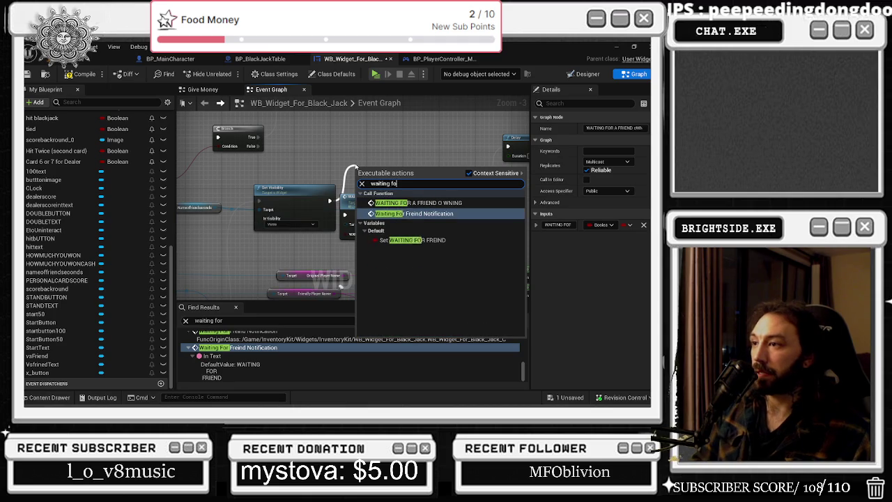
key("Return")
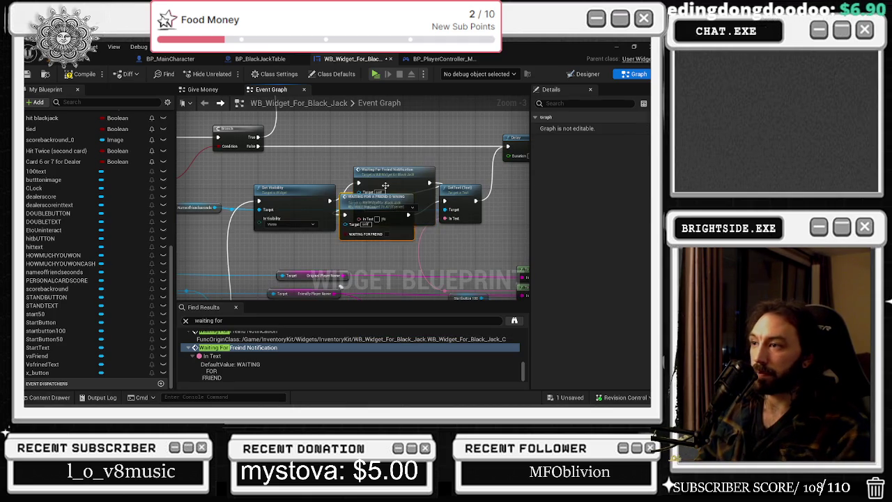
left_click_drag(396, 175, 387, 193)
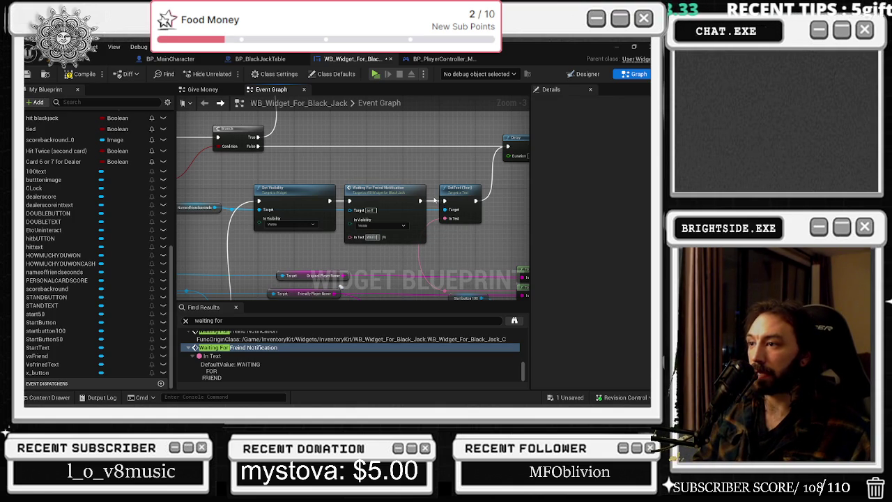
left_click_drag(480, 246, 348, 266)
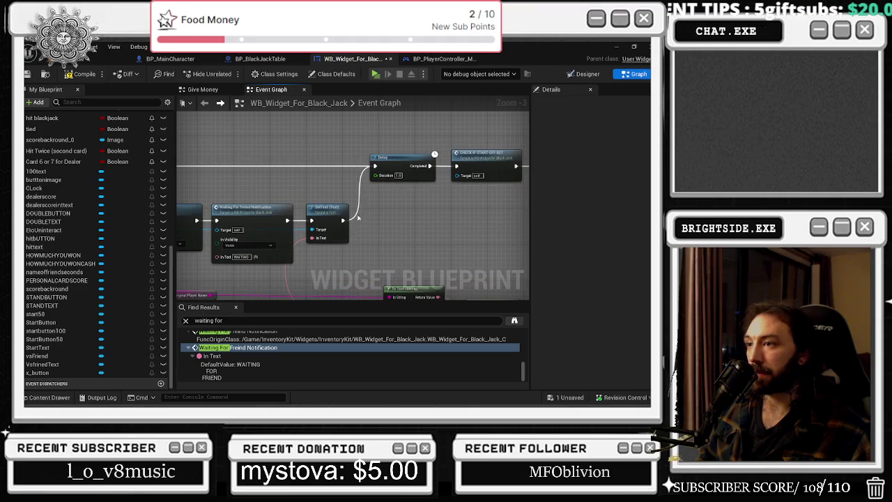
Wire the notification node's exec straight into the Delay and disconnect SetText's In Text.
mouse_move(343, 224)
left_mouse_down()
mouse_move(353, 222)
mouse_move(292, 217)
left_mouse_up()
key("Escape")
mouse_move(362, 236)
left_mouse_down()
mouse_move(418, 164)
mouse_move(397, 174)
mouse_move(439, 150)
mouse_move(297, 223)
mouse_move(352, 195)
mouse_move(371, 168)
left_mouse_up()
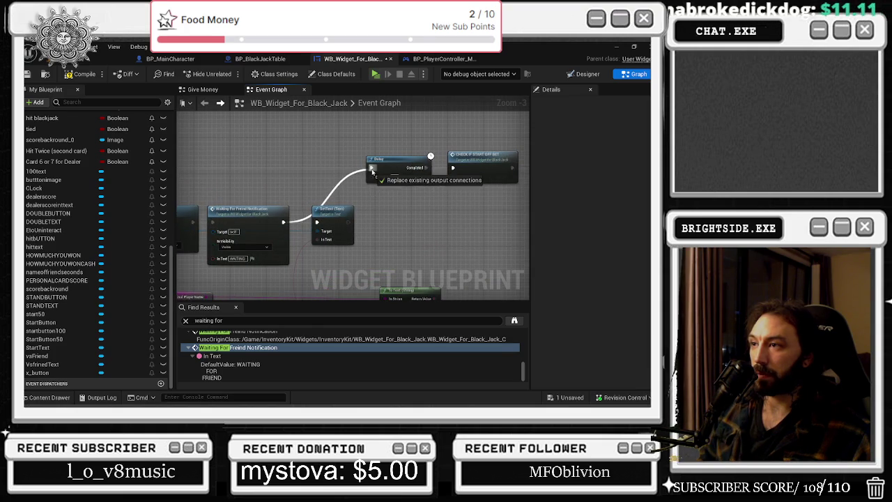
left_click_drag(347, 216, 356, 221)
mouse_move(383, 220)
left_mouse_down()
mouse_move(398, 250)
mouse_move(436, 182)
left_mouse_up()
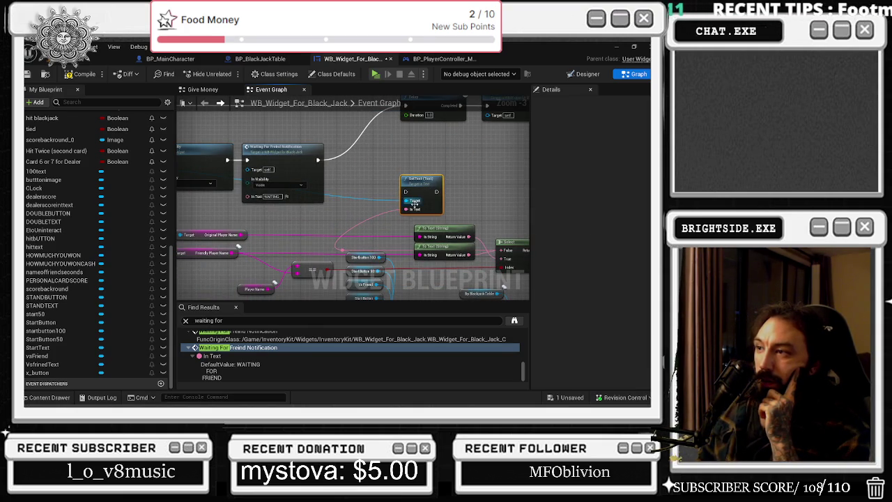
mouse_move(407, 209)
left_mouse_down()
mouse_move(466, 207)
mouse_move(452, 184)
left_mouse_up()
Set the Waiting For Friend Notification node's In Text to 'Waiting for other player'.
mouse_move(280, 152)
left_mouse_down()
mouse_move(294, 152)
mouse_move(333, 197)
mouse_move(274, 247)
left_mouse_up()
left_click(363, 220)
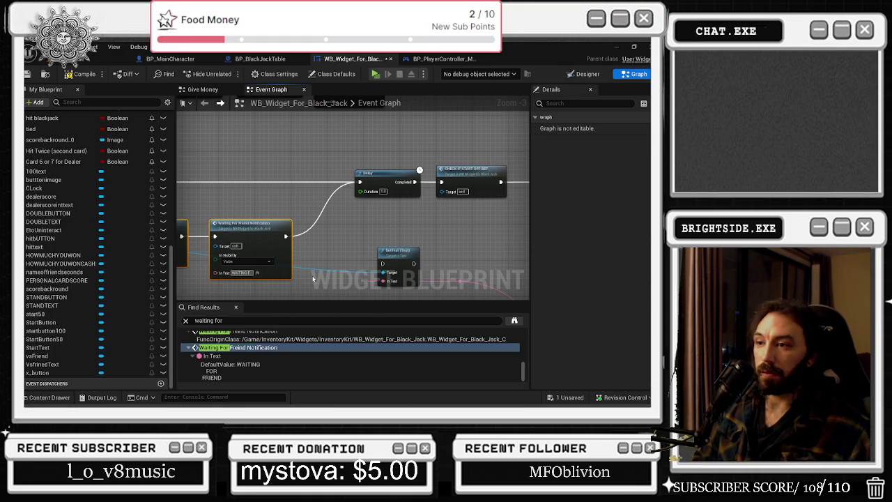
key("Return")
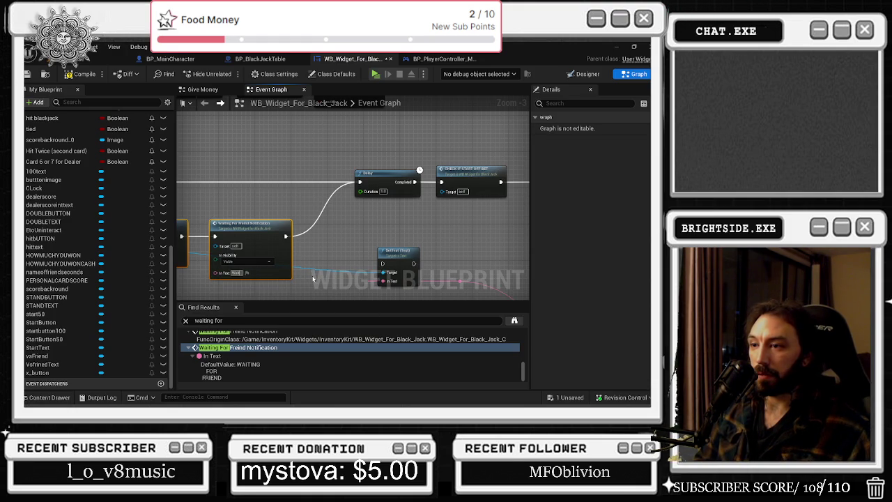
type("for other player")
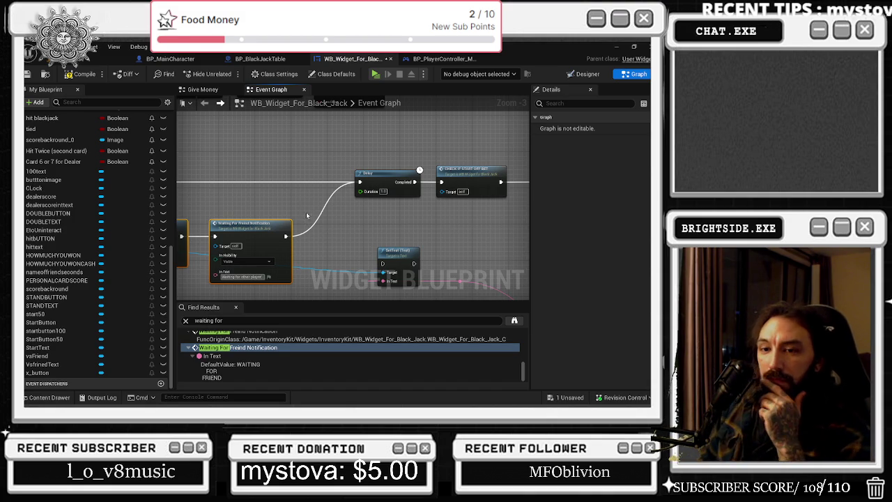
left_click(306, 212)
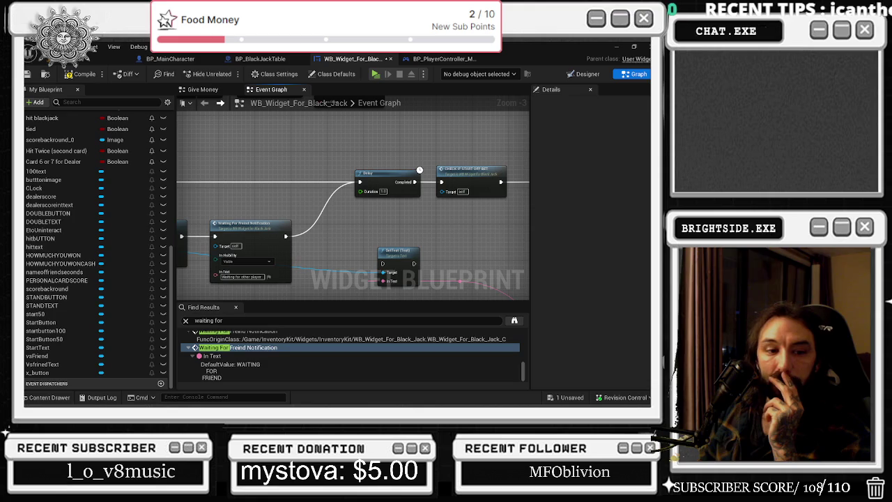
left_click_drag(289, 216, 205, 223)
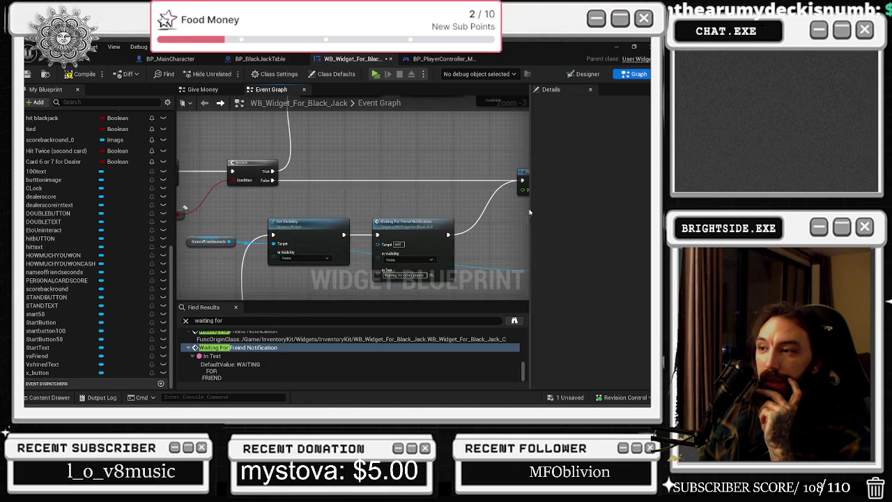
left_click_drag(219, 218, 340, 272)
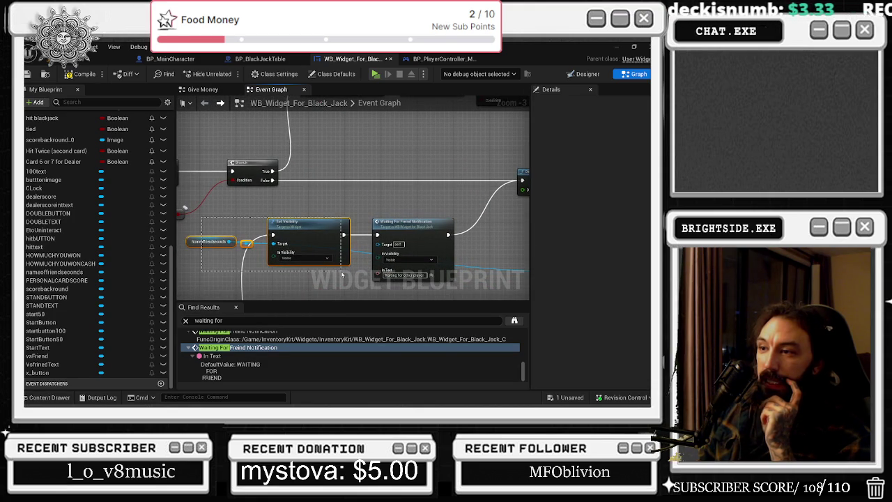
left_click(370, 216)
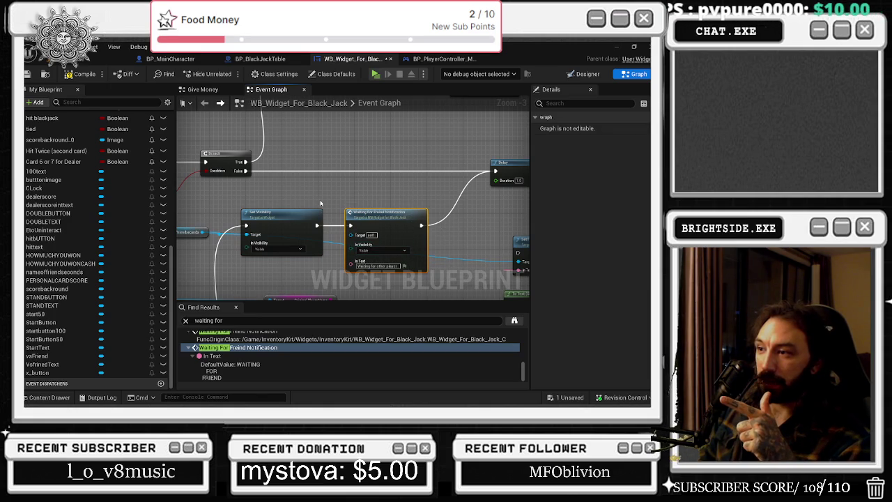
left_click(279, 213, "ctrl")
mouse_move(407, 196)
left_mouse_down()
mouse_move(388, 212)
mouse_move(305, 198)
left_mouse_up()
left_click(314, 201)
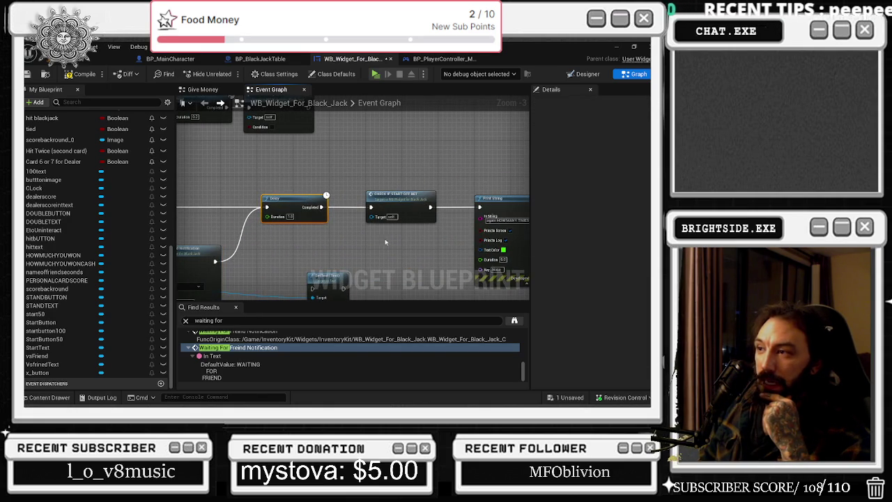
left_click_drag(313, 250, 458, 241)
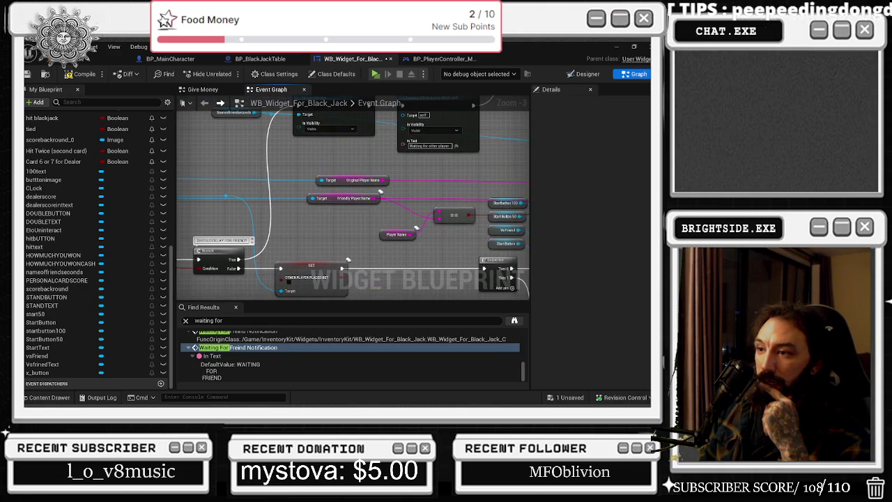
left_click_drag(279, 244, 454, 226)
mouse_move(326, 146)
left_mouse_down()
mouse_move(363, 151)
mouse_move(202, 125)
left_mouse_up()
left_click_drag(390, 160, 205, 188)
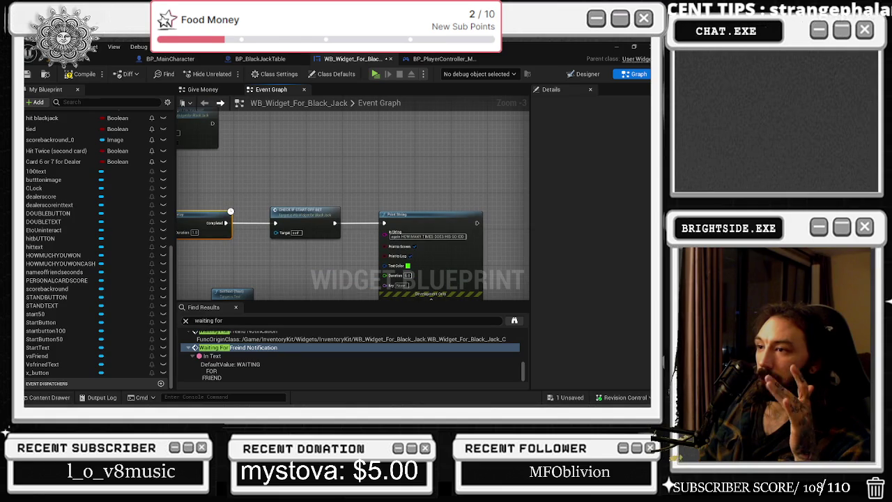
mouse_move(361, 178)
left_mouse_down()
mouse_move(414, 257)
mouse_move(457, 253)
mouse_move(355, 237)
left_mouse_up()
left_click(209, 218)
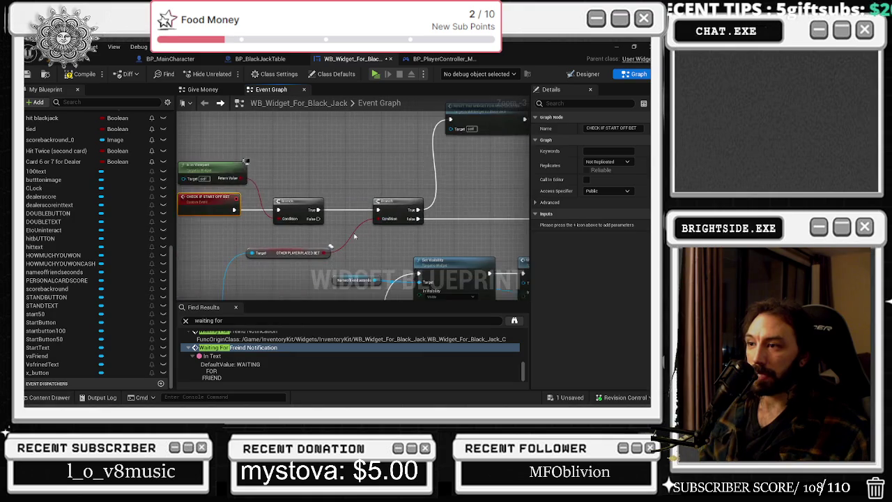
left_click(300, 252)
left_click_drag(300, 252, 294, 240)
mouse_move(436, 255)
left_mouse_down()
mouse_move(389, 202)
mouse_move(262, 263)
left_mouse_up()
right_click(305, 250)
left_click(254, 137)
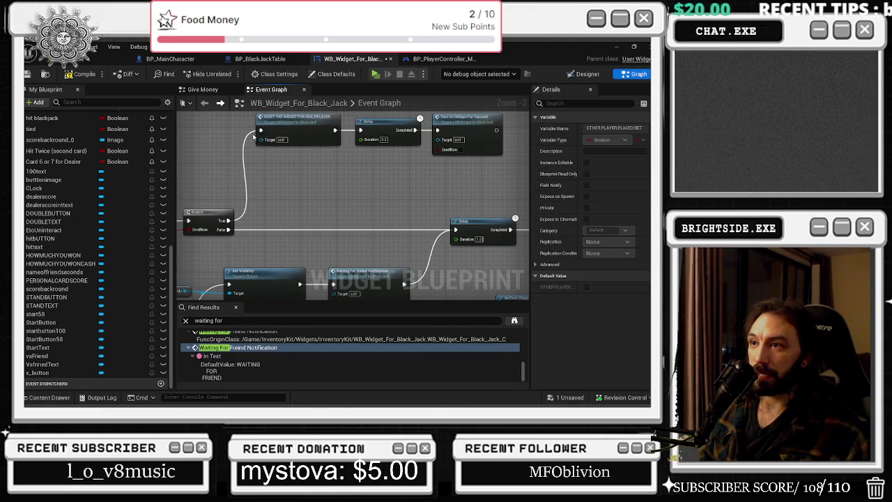
left_click(231, 122)
left_click_drag(390, 153, 310, 205)
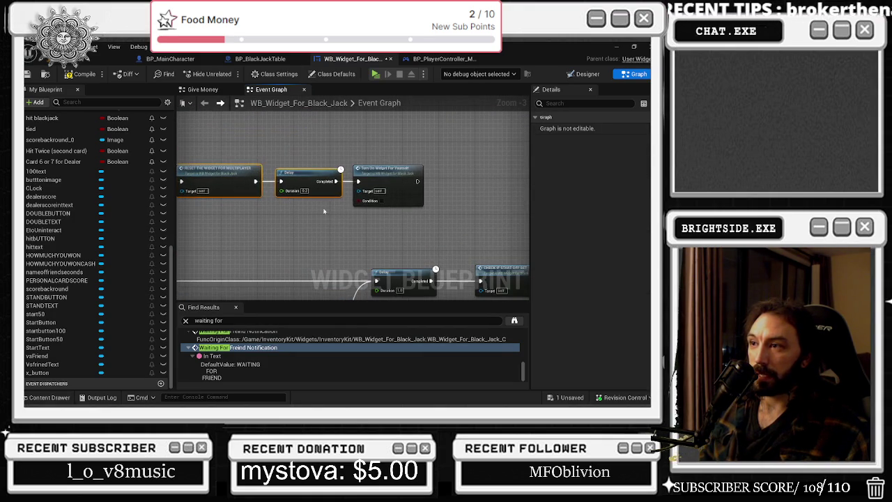
left_click_drag(308, 162, 383, 121)
left_click(460, 134)
left_click_drag(461, 133, 221, 210)
left_click_drag(307, 202, 288, 202)
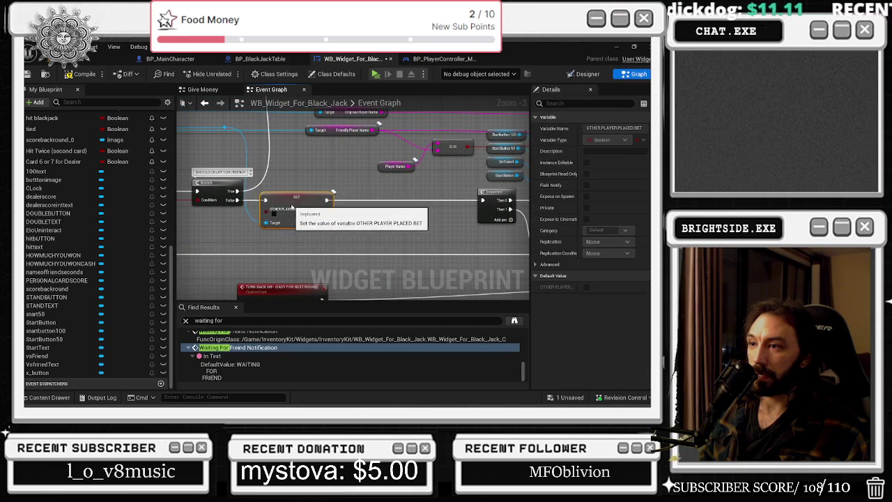
left_click_drag(389, 195, 413, 197)
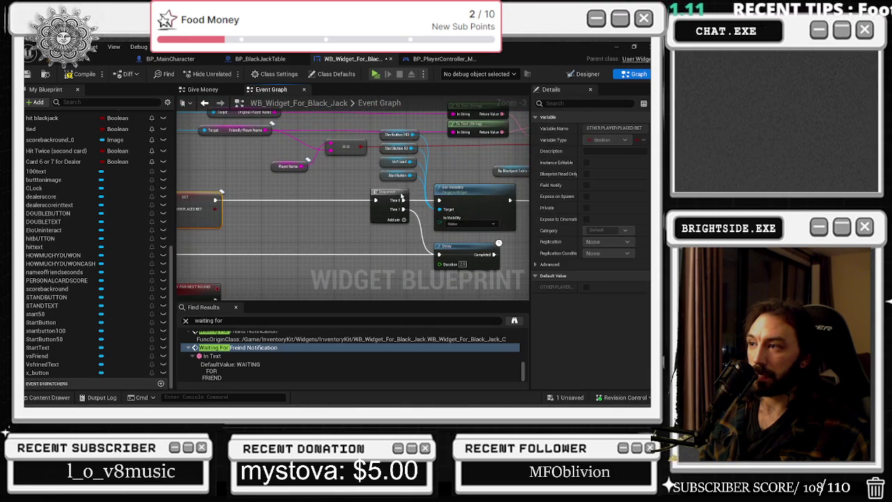
left_click(402, 198)
mouse_move(320, 185)
left_mouse_down()
mouse_move(443, 216)
mouse_move(334, 321)
mouse_move(286, 335)
left_mouse_up()
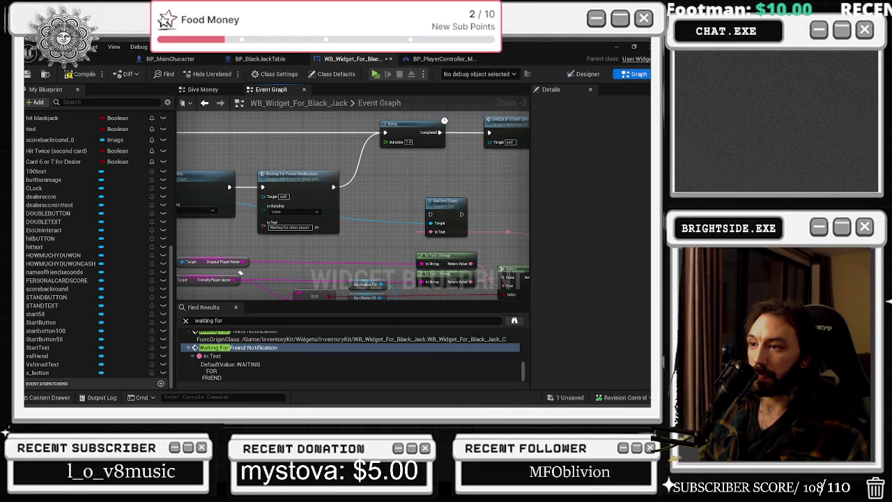
left_click_drag(288, 227, 341, 229)
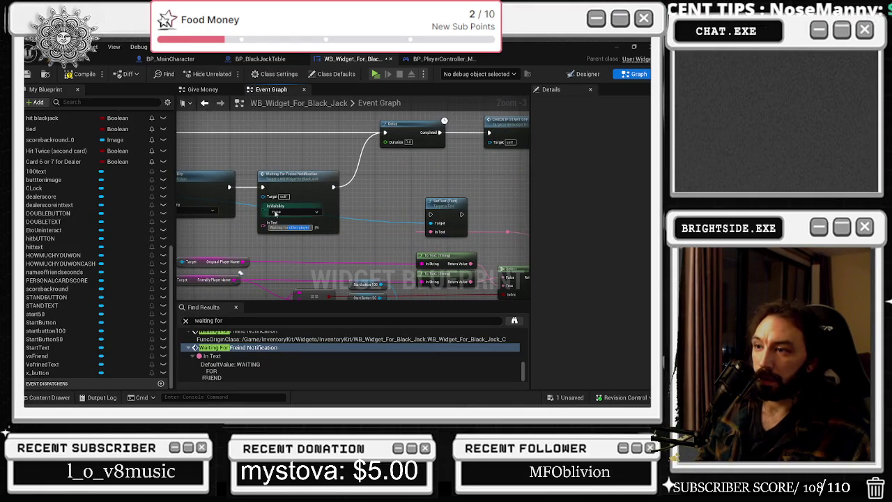
mouse_move(264, 209)
left_mouse_down()
mouse_move(272, 209)
mouse_move(265, 236)
left_mouse_up()
Add a string Append node and arrange it with the notification, To Text and Delay nodes.
type("append")
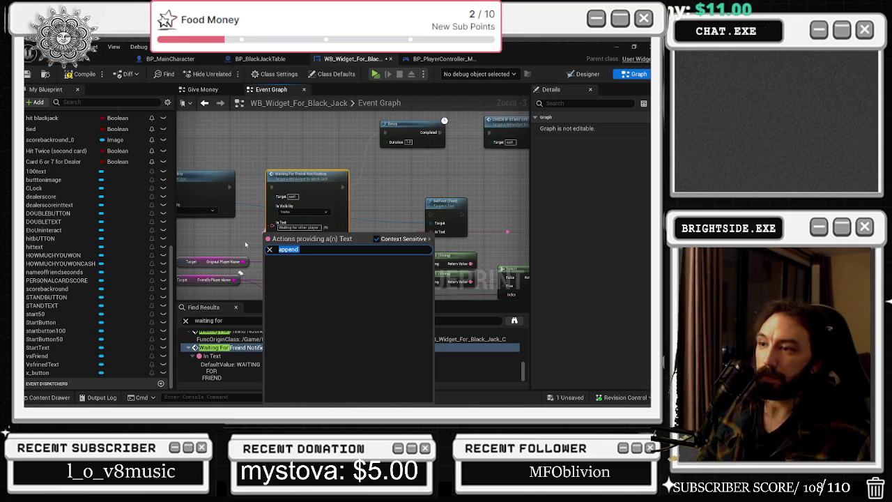
right_click(294, 250)
type("append")
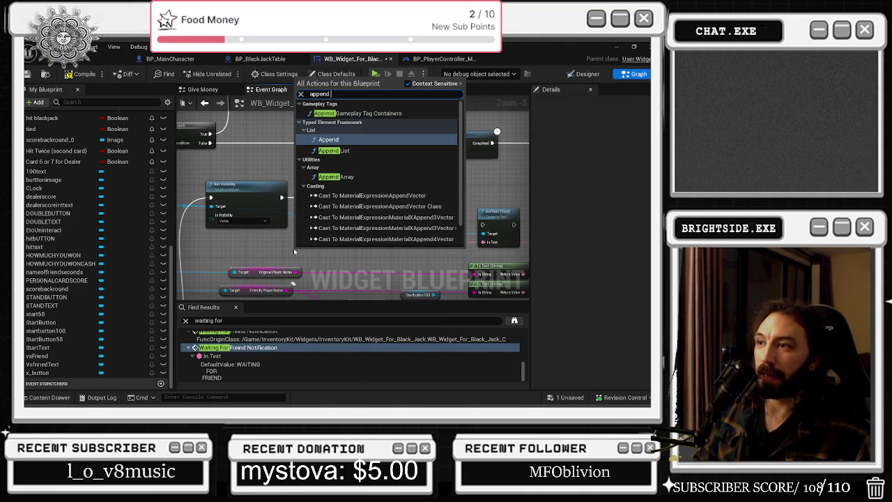
scroll(335, 242, "down", 2)
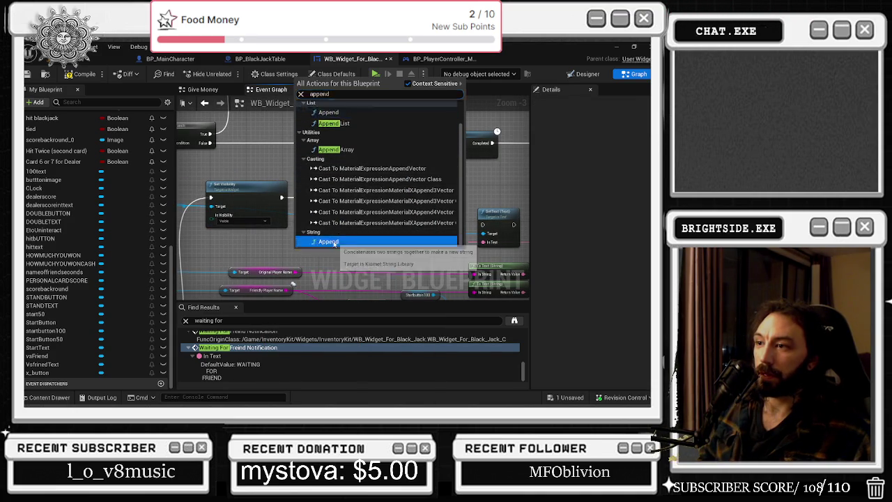
left_click(334, 242)
left_click_drag(333, 250, 249, 241)
left_click_drag(342, 188, 378, 188)
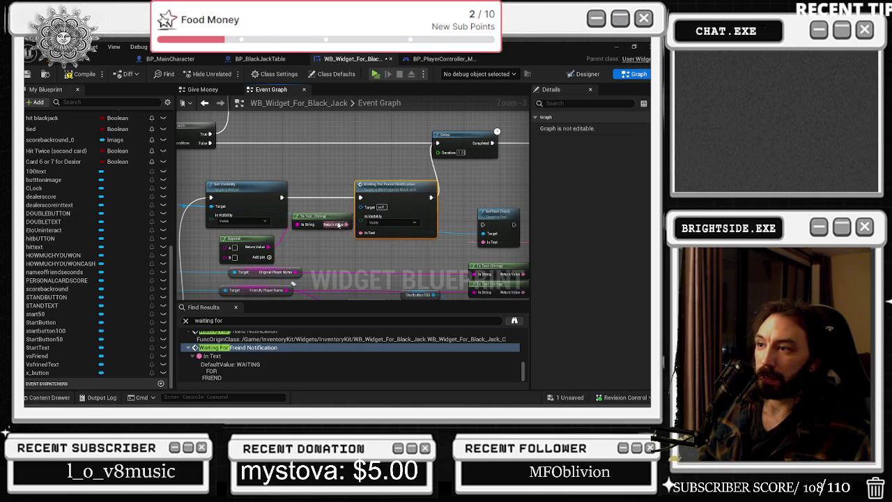
left_click_drag(333, 225, 333, 237)
left_click_drag(432, 147, 446, 146)
Inspect the context options of the notification node and its Target input.
left_click(392, 198)
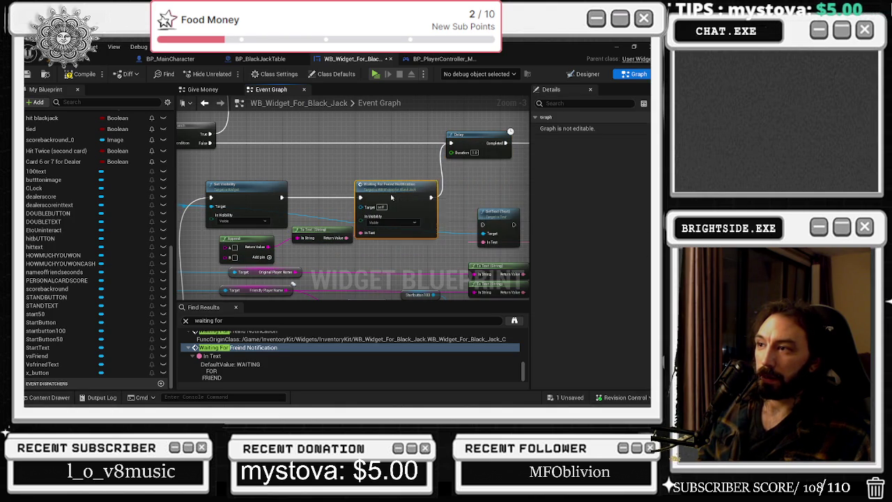
right_click(392, 197)
left_click(336, 177)
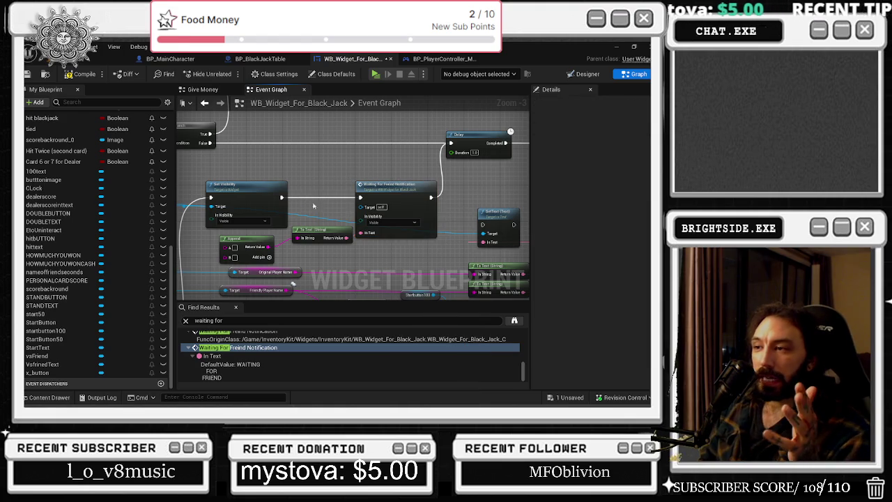
right_click(387, 174)
key("Escape")
right_click(387, 208)
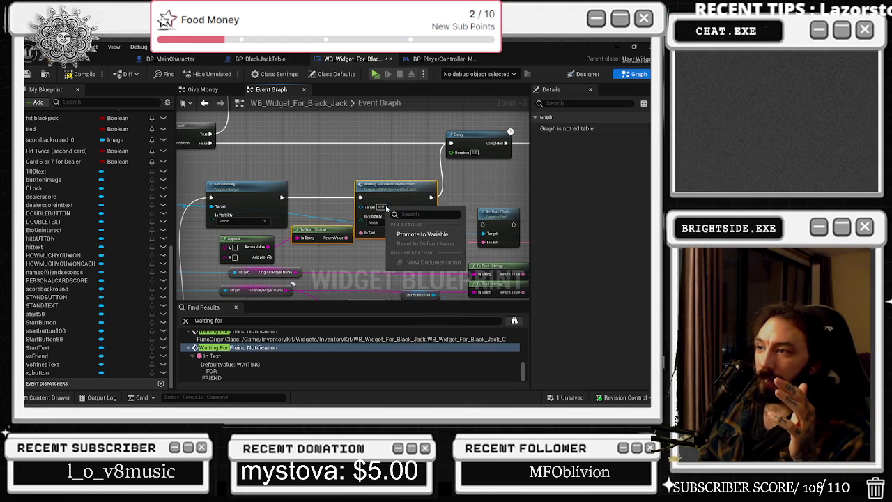
left_click(398, 188)
right_click(401, 184)
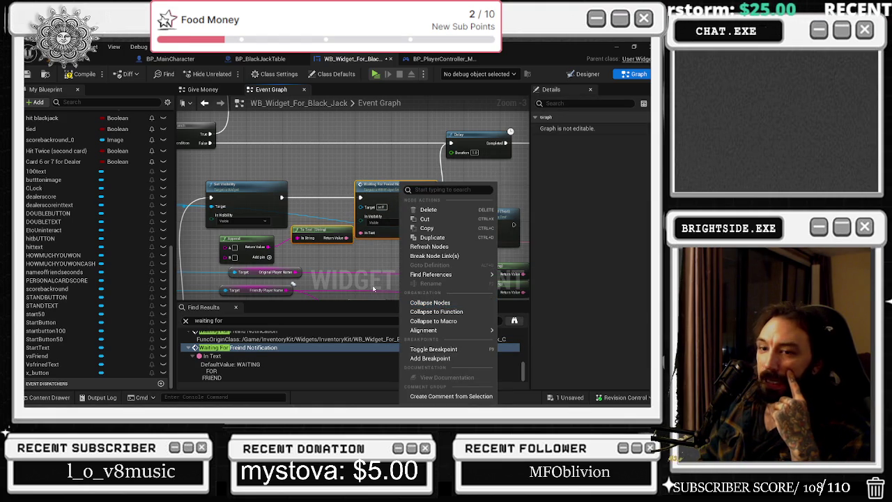
left_click(333, 220)
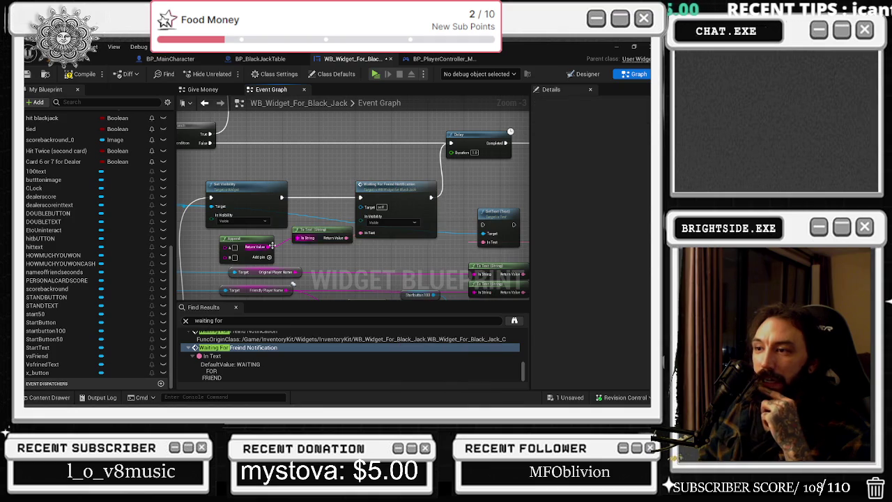
Position the Append node and set its A string to 'Waiting for'.
left_click_drag(244, 231, 259, 231)
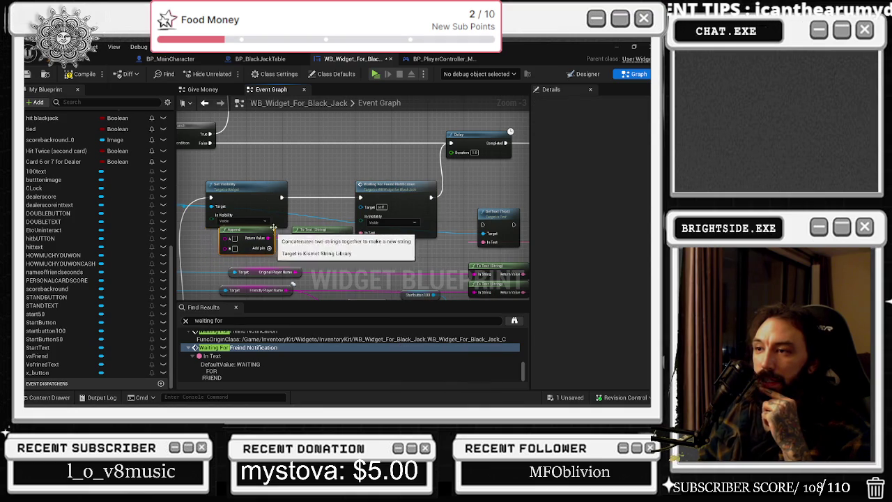
left_click_drag(247, 181, 243, 180)
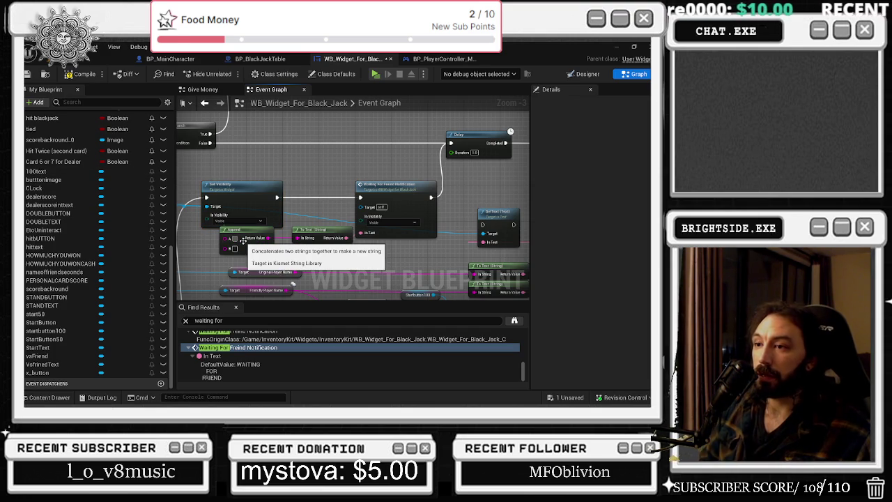
left_click(243, 239)
type("Waiting for")
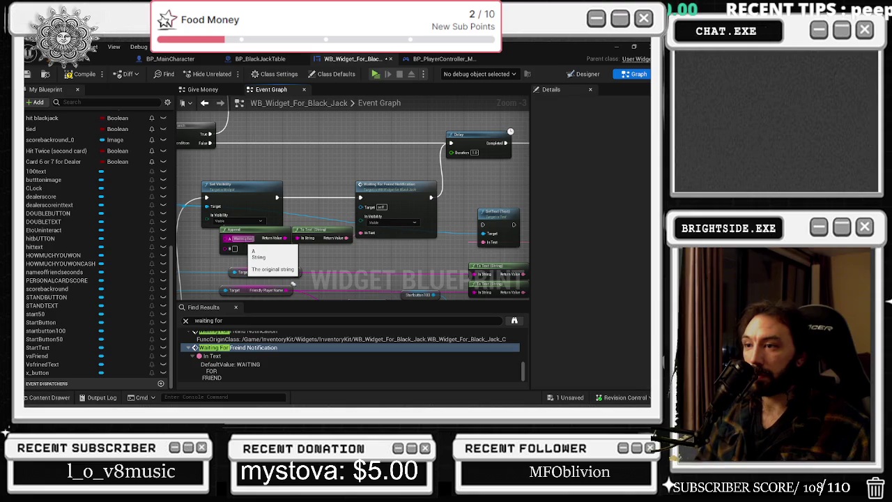
scroll(377, 237, "down", 1)
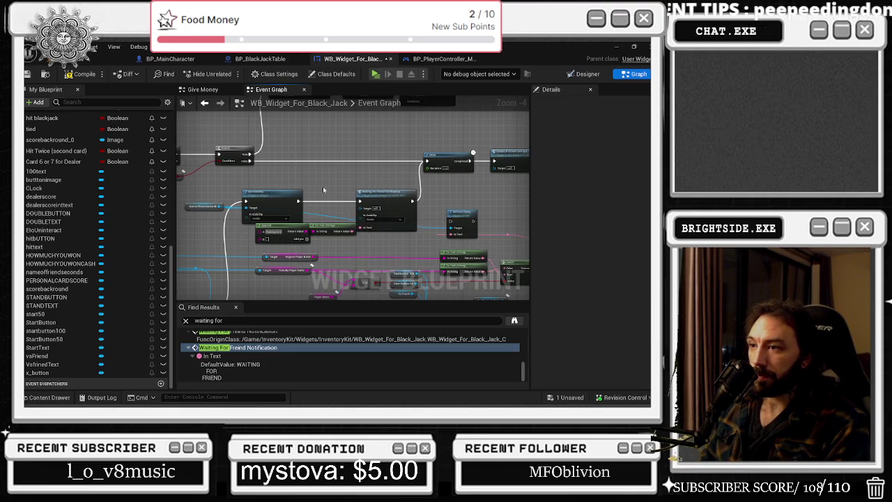
Add a text-to-string conversion node, then nudge Set Text and SET Other Player Placed Bet right.
left_click(286, 194)
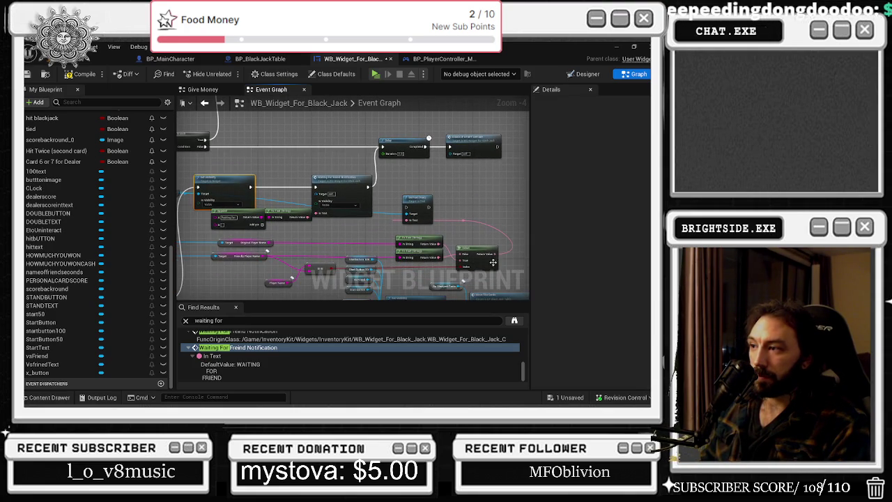
mouse_move(496, 254)
left_mouse_down()
mouse_move(224, 237)
mouse_move(242, 217)
left_mouse_up()
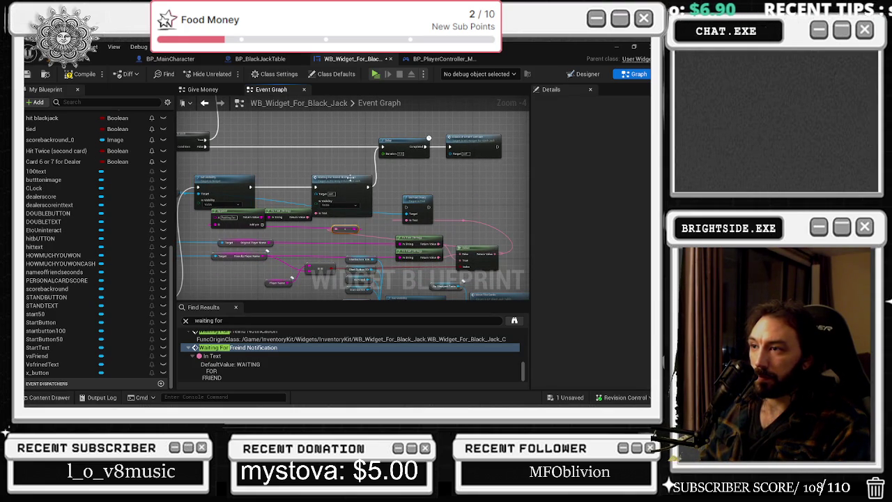
mouse_move(347, 228)
left_mouse_down()
mouse_move(208, 228)
mouse_move(213, 253)
left_mouse_up()
left_click_drag(420, 208, 440, 208)
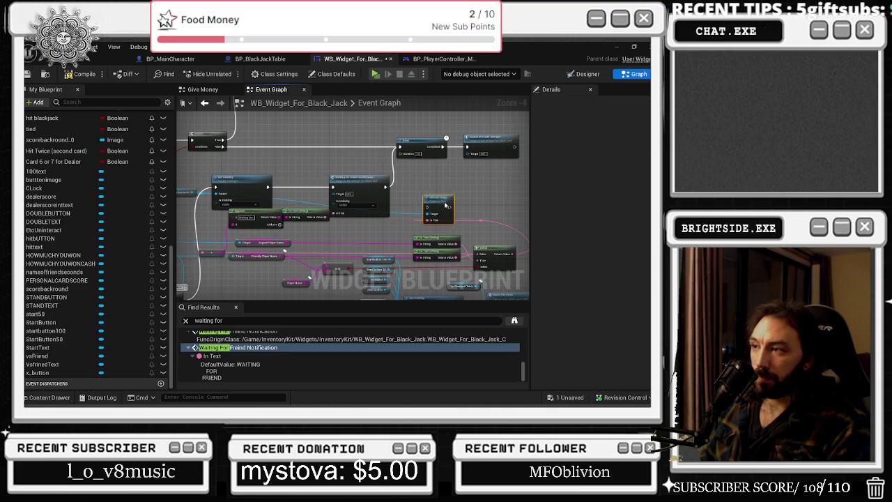
scroll(422, 207, "down", 3)
scroll(425, 186, "up", 3)
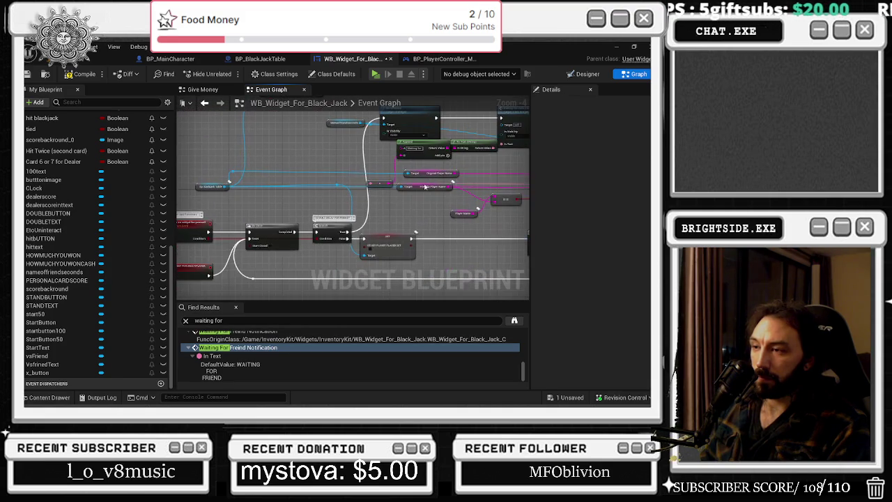
left_click(335, 228)
left_click(403, 247)
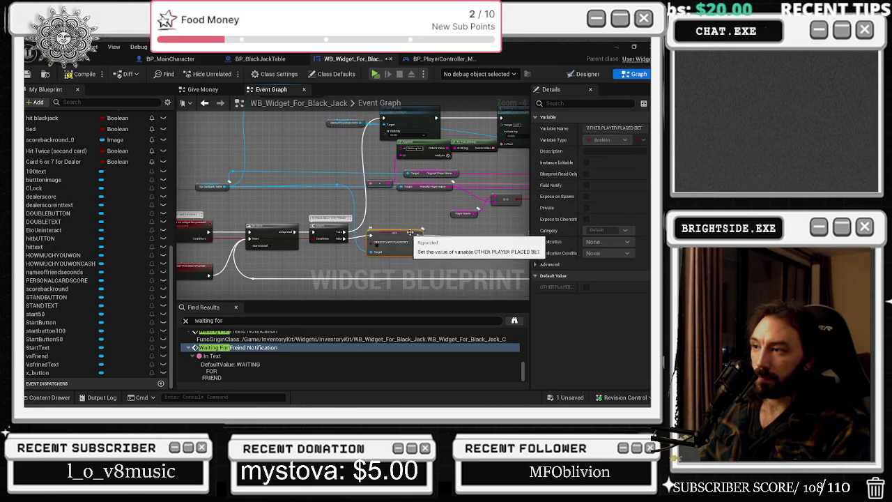
left_click_drag(403, 246, 416, 247)
left_click(408, 230)
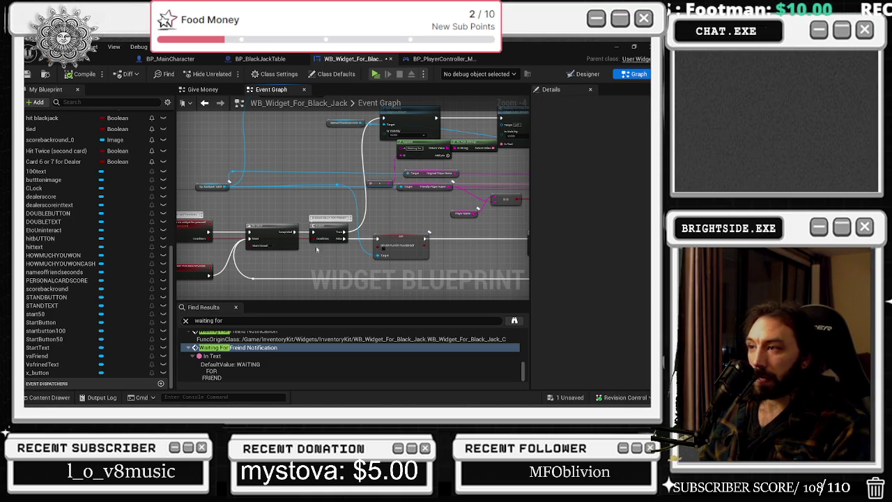
Nudge the Append node left and bring the Waiting For Friend Notification node into focus.
left_click_drag(316, 246, 269, 246)
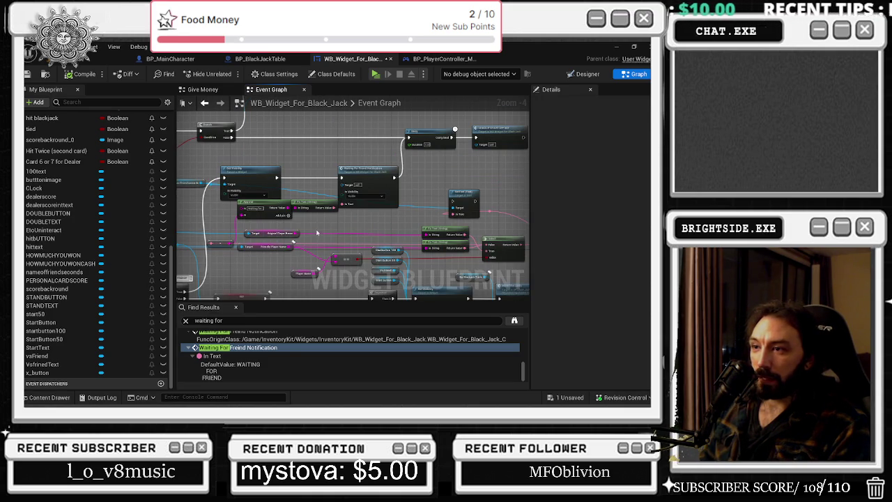
left_click_drag(265, 203, 255, 203)
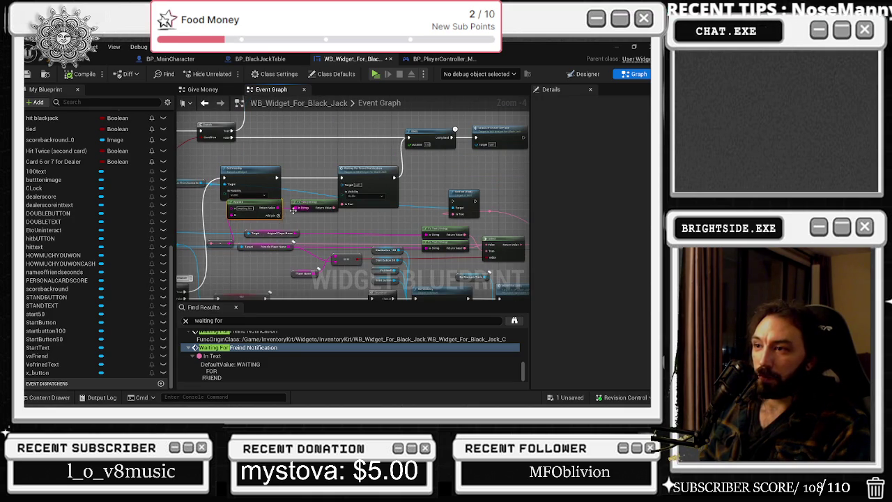
scroll(293, 210, "up", 3)
scroll(351, 197, "down", 2)
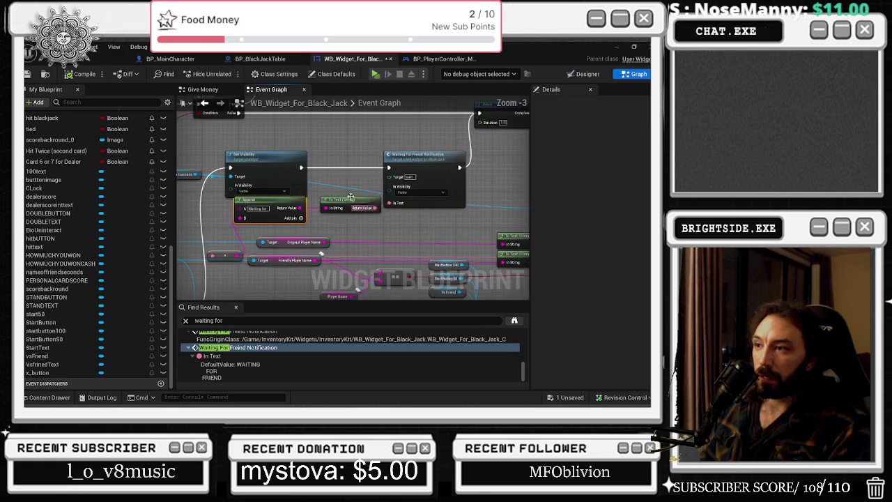
left_click_drag(413, 168, 418, 168)
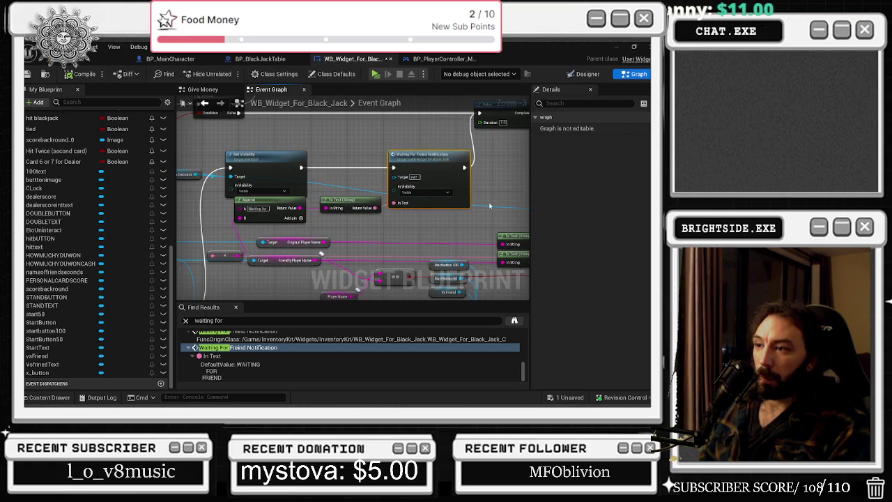
left_click_drag(490, 205, 360, 207)
mouse_move(449, 179)
left_mouse_down()
mouse_move(453, 284)
mouse_move(432, 265)
mouse_move(488, 244)
mouse_move(446, 230)
mouse_move(468, 133)
mouse_move(235, 279)
mouse_move(293, 264)
left_mouse_up()
Connect the SET node's execution to Set Text and reposition Set Text, a reroute and Select.
mouse_move(228, 266)
left_mouse_down()
mouse_move(275, 268)
mouse_move(314, 148)
mouse_move(362, 223)
mouse_move(459, 215)
left_mouse_up()
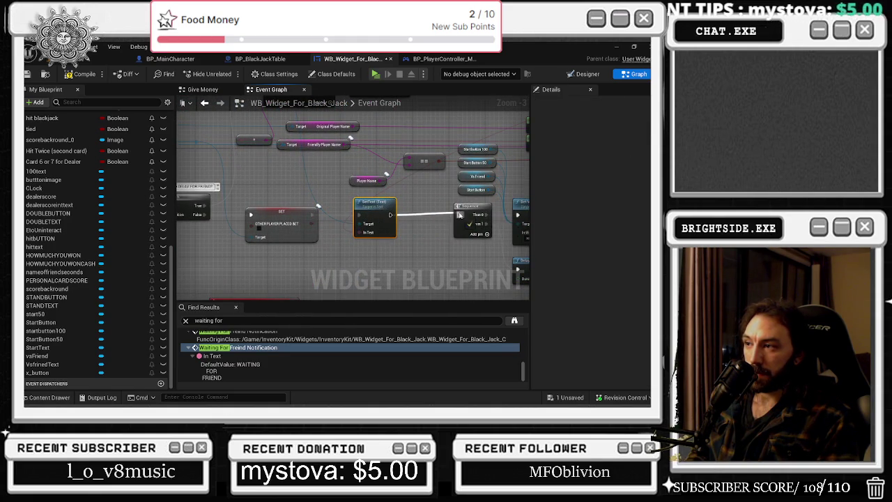
left_click_drag(376, 212, 398, 208)
left_click_drag(396, 203, 202, 255)
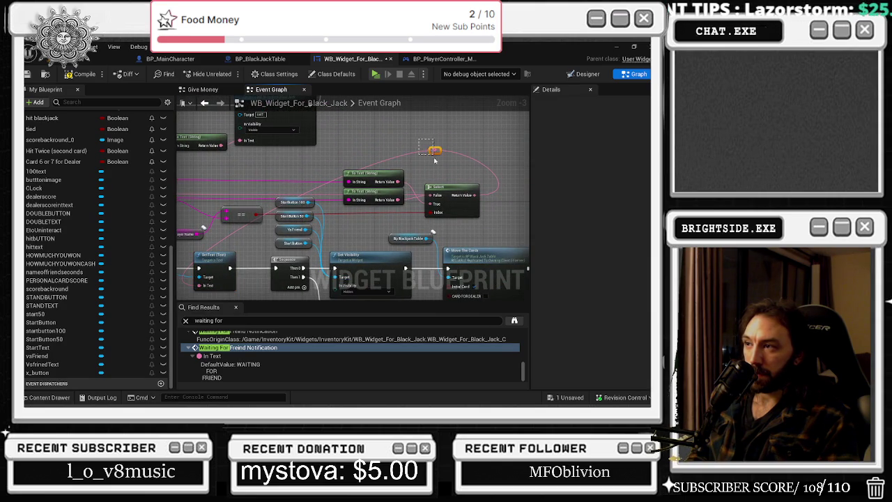
left_click_drag(201, 286, 190, 282)
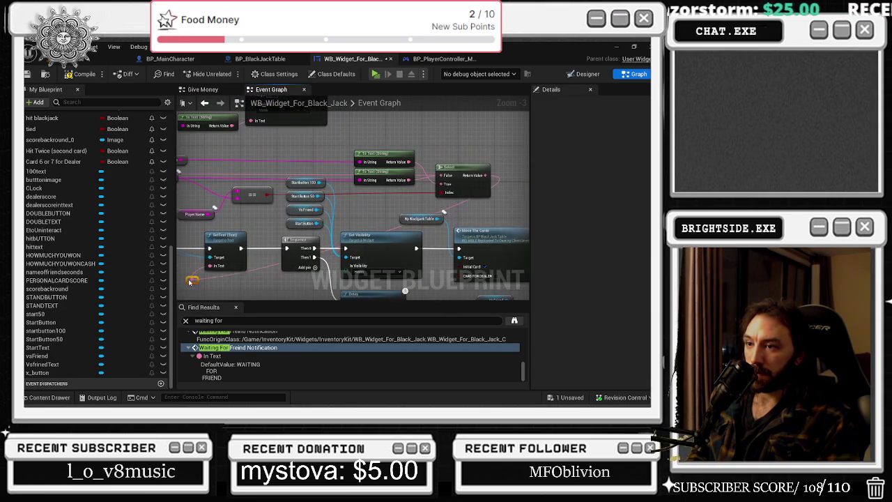
mouse_move(466, 177)
left_mouse_down()
mouse_move(457, 168)
mouse_move(347, 205)
mouse_move(467, 163)
mouse_move(328, 230)
mouse_move(255, 302)
mouse_move(289, 195)
mouse_move(285, 202)
mouse_move(391, 139)
mouse_move(468, 119)
mouse_move(457, 124)
mouse_move(482, 134)
left_mouse_up()
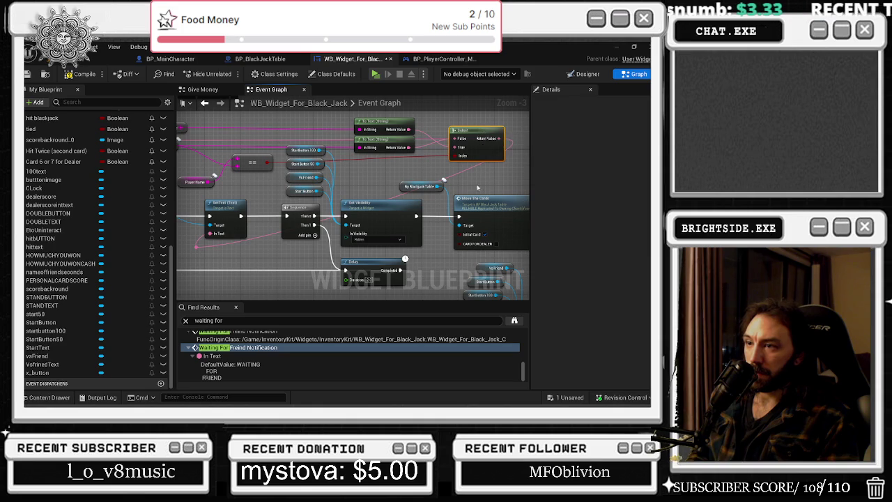
Straighten the reroute wire, nudge the Delay left, and compile and save the widget blueprint.
left_click_drag(415, 193, 495, 192)
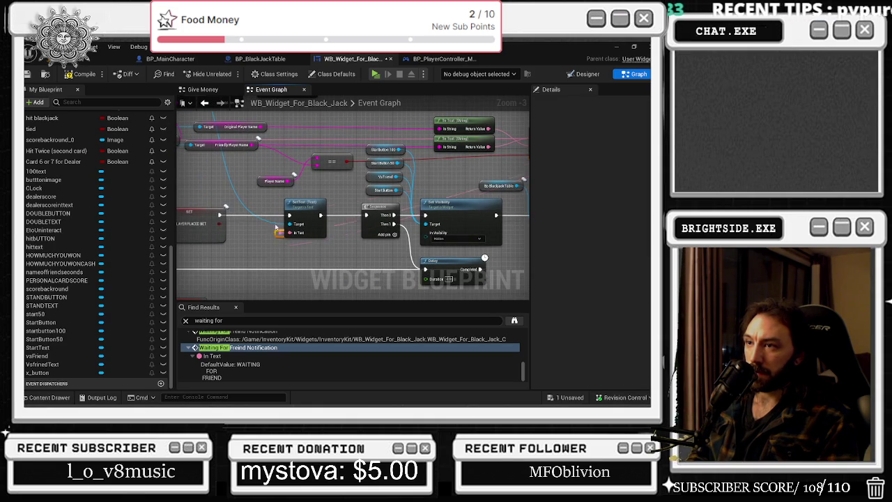
left_click_drag(276, 149, 276, 140)
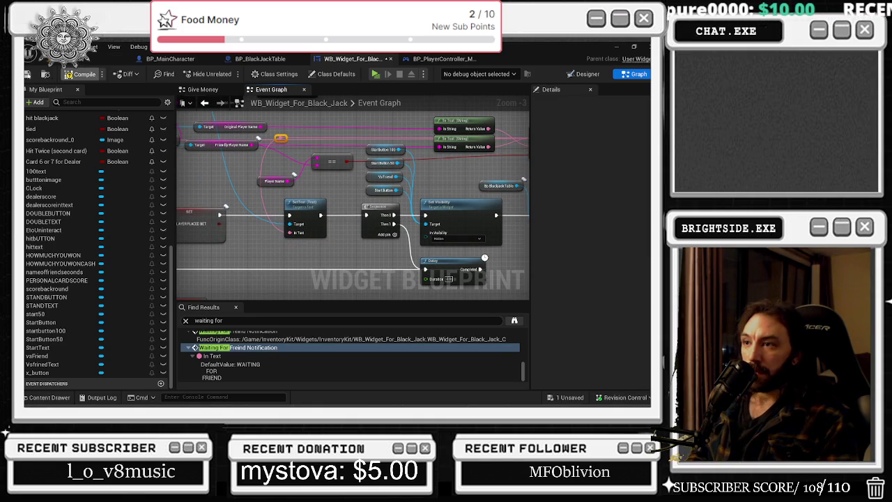
mouse_move(468, 252)
left_mouse_down()
mouse_move(291, 238)
mouse_move(301, 246)
left_mouse_up()
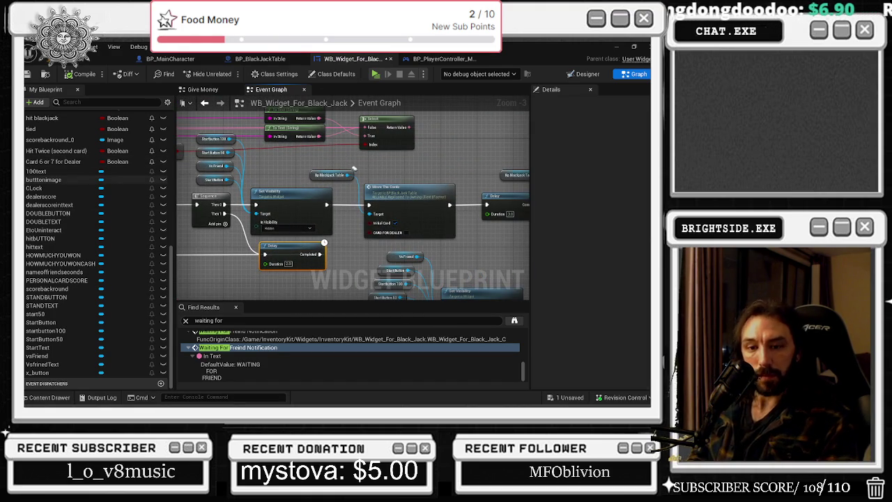
left_click_drag(309, 249, 300, 249)
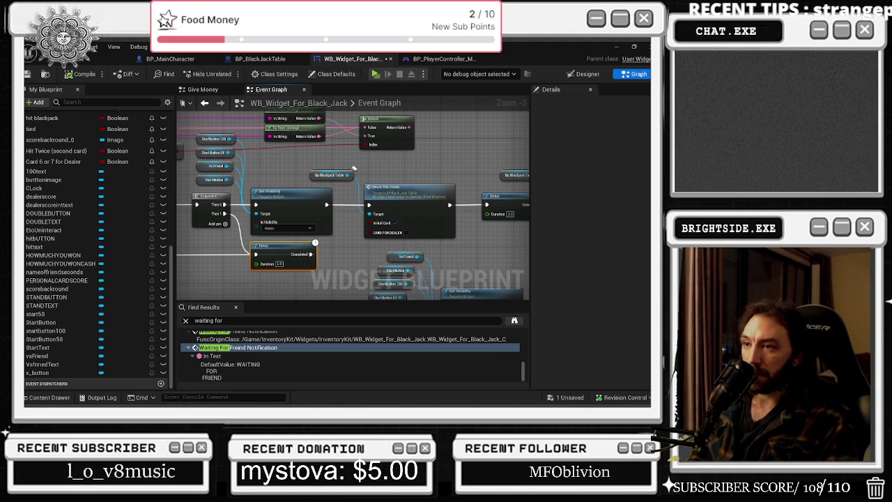
left_click_drag(354, 168, 469, 179)
left_click(27, 74)
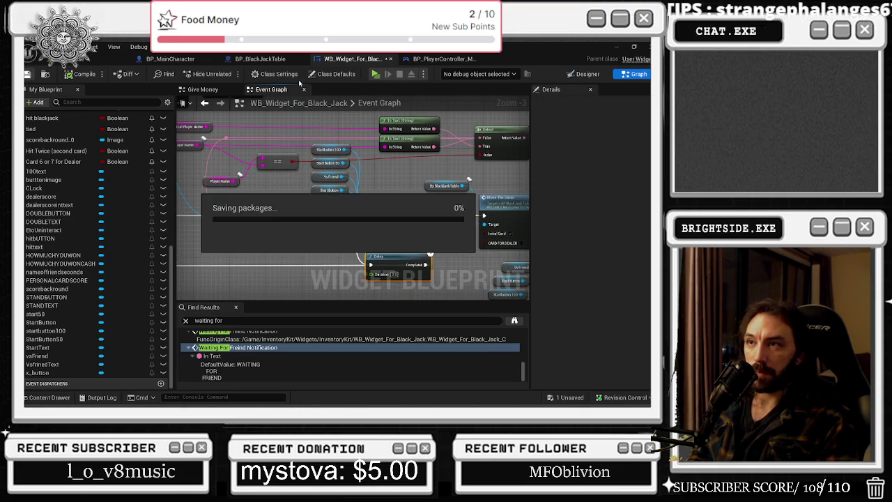
In BP_PlayerController_MultiPlayer, move Player Name beside the Branch and align its reroute.
left_click(439, 58)
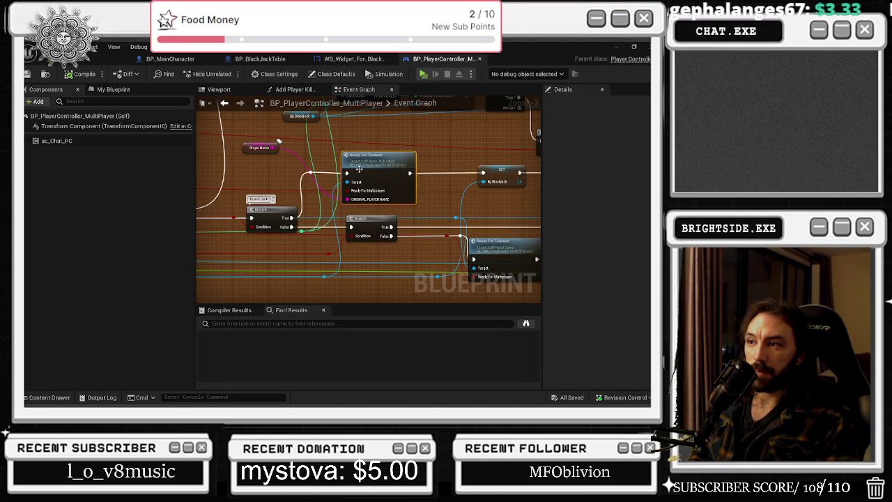
left_click(359, 169)
mouse_move(249, 143)
left_mouse_down()
mouse_move(253, 178)
mouse_move(256, 148)
mouse_move(288, 147)
mouse_move(298, 223)
mouse_move(318, 201)
mouse_move(368, 223)
mouse_move(346, 232)
left_mouse_up()
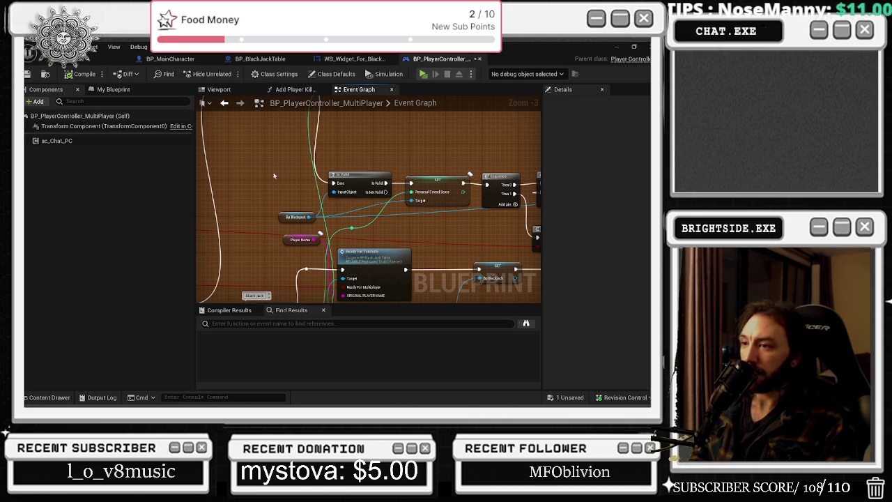
mouse_move(287, 240)
left_mouse_down()
mouse_move(293, 297)
mouse_move(290, 173)
mouse_move(370, 245)
mouse_move(395, 219)
left_mouse_up()
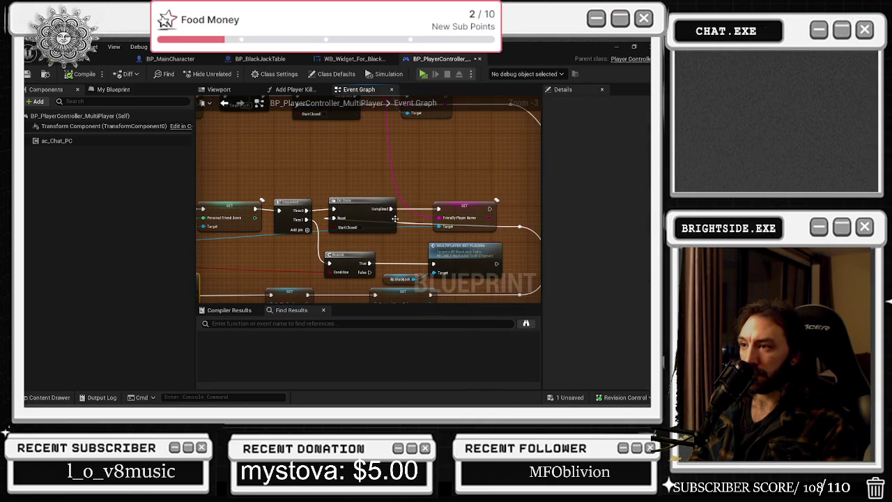
key("q")
Select the Do Once, SET and Player Name nodes, then go back to WB_Widget_For_Black_Jack.
left_click(363, 202)
left_click(471, 204, "ctrl")
scroll(438, 245, "down", 2)
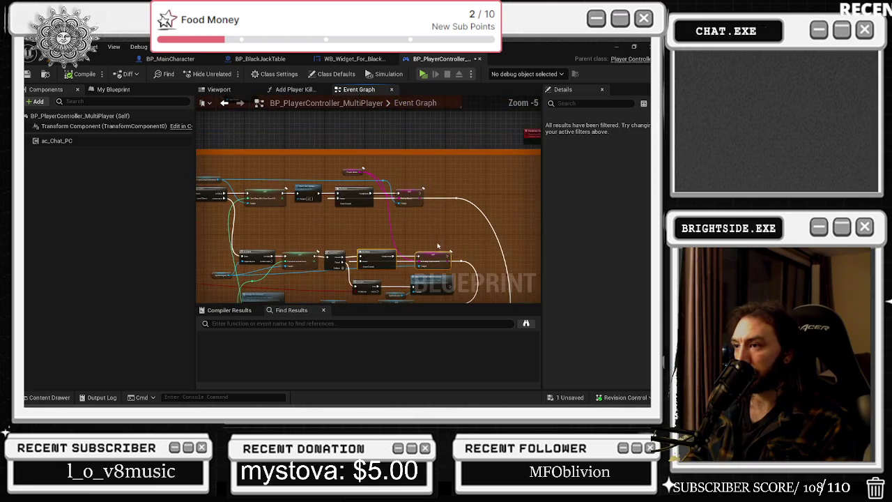
scroll(368, 171, "up", 3)
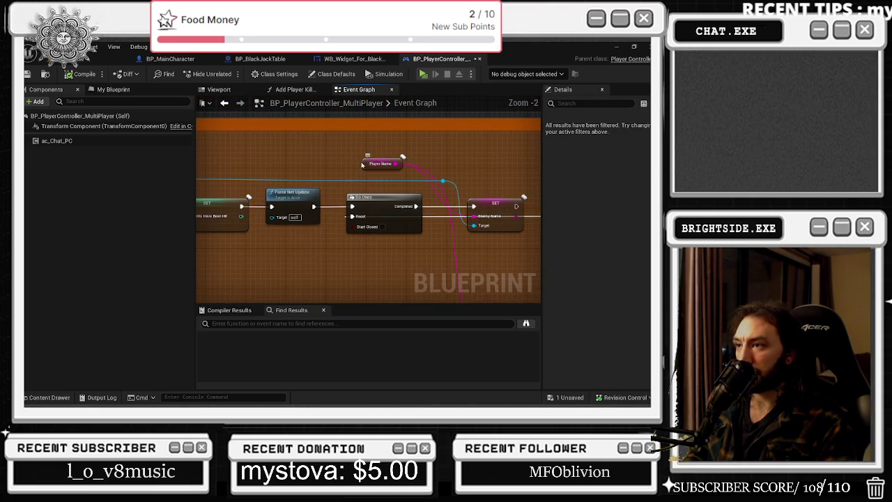
left_click(377, 165)
scroll(397, 283, "down", 4)
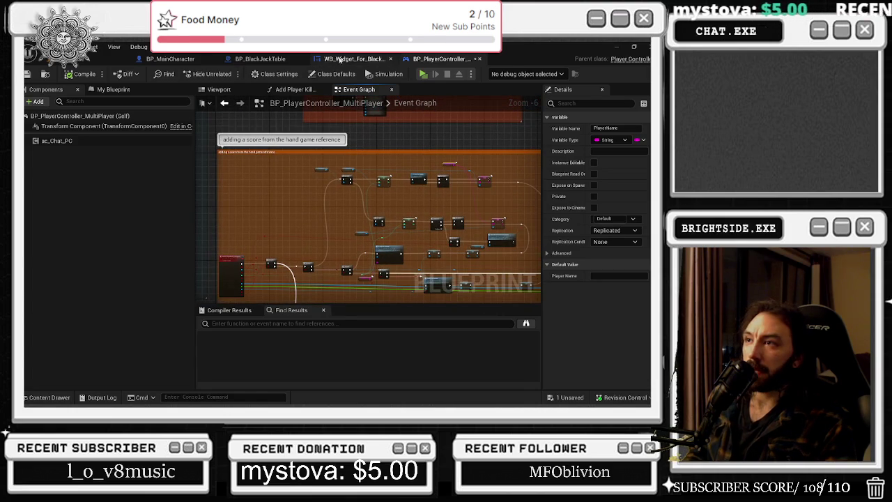
left_click(352, 59)
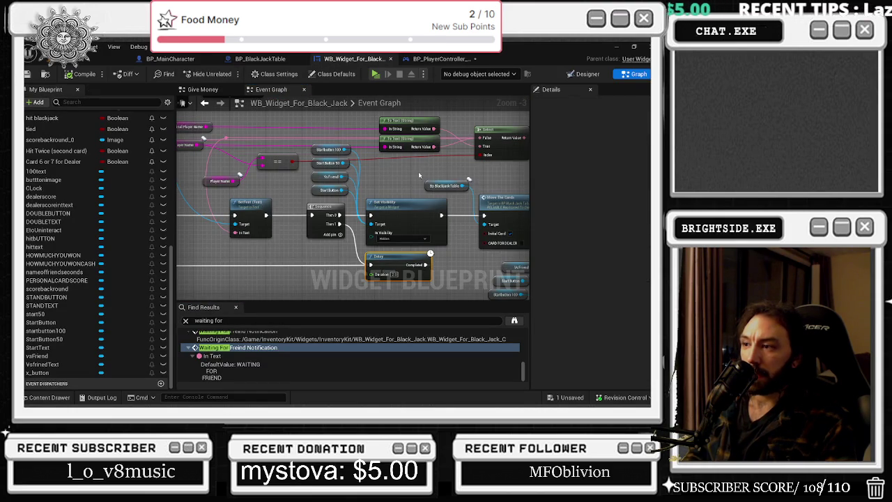
left_click_drag(409, 182, 360, 234)
left_click_drag(440, 199, 333, 231)
left_click(425, 203)
left_click_drag(447, 211, 328, 222)
left_click(386, 210)
left_click_drag(181, 209, 303, 203)
mouse_move(418, 198)
left_mouse_down()
mouse_move(272, 247)
mouse_move(329, 243)
left_mouse_up()
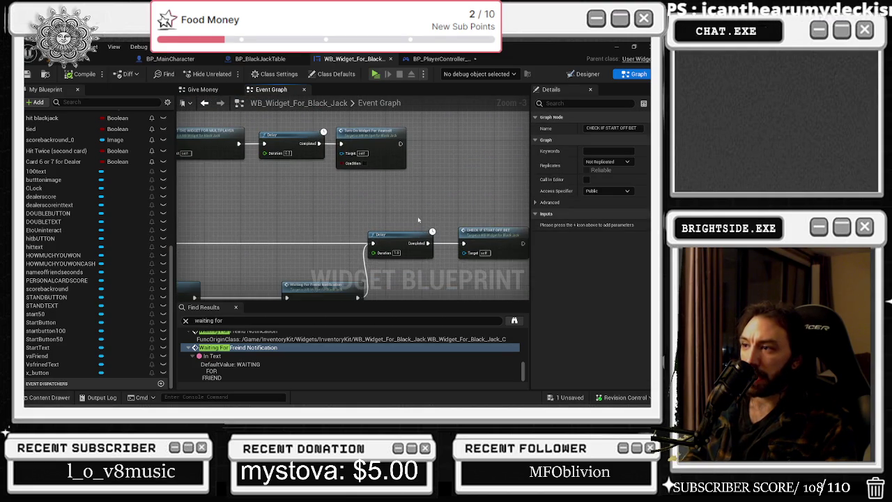
left_click_drag(418, 221, 363, 223)
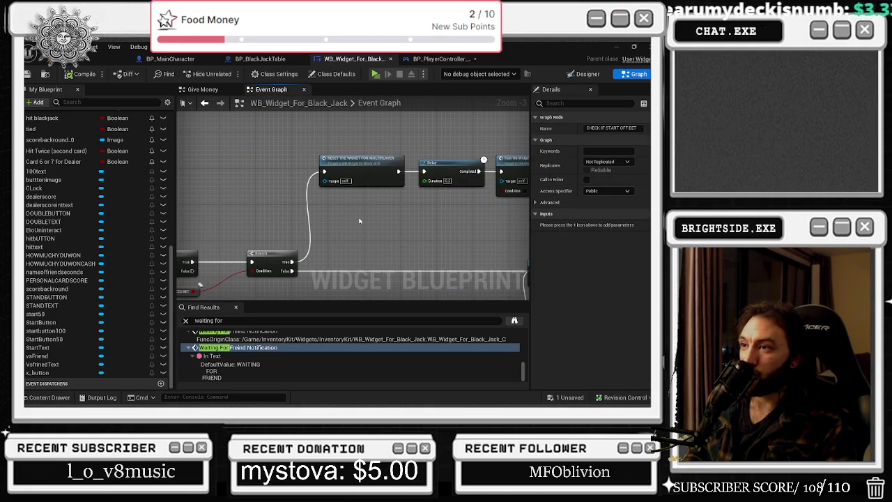
left_click_drag(295, 251, 392, 168)
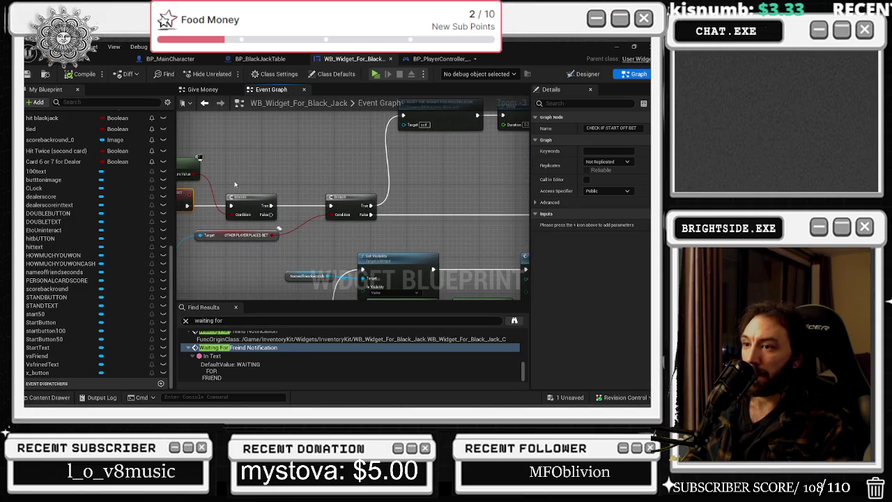
left_click_drag(235, 184, 301, 189)
left_click(235, 154)
left_click_drag(491, 151, 292, 192)
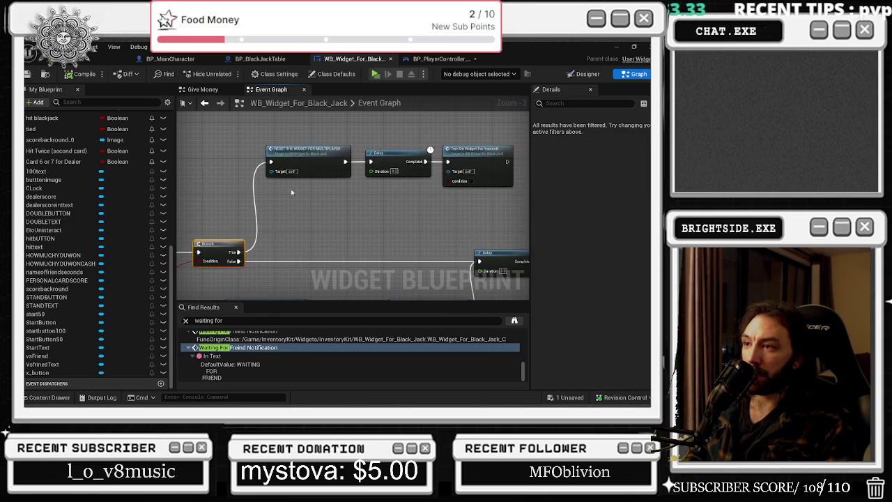
left_click(311, 164)
scroll(230, 258, "up", 4)
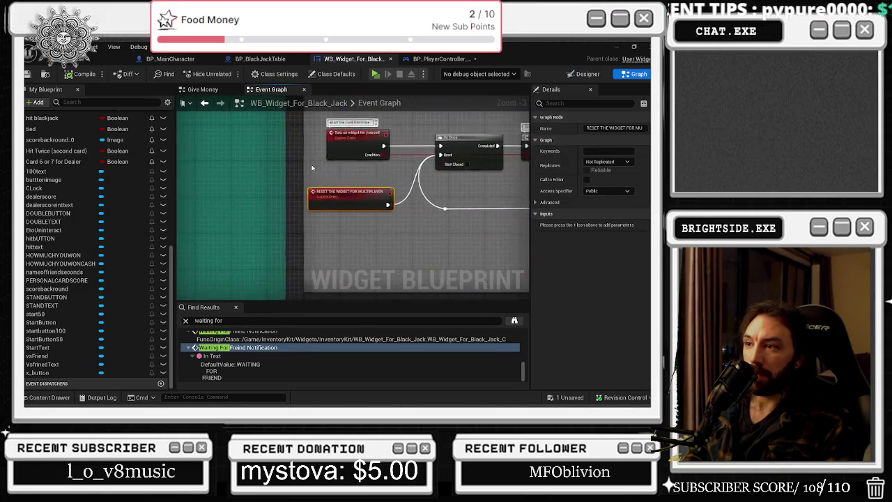
scroll(230, 258, "down", 1)
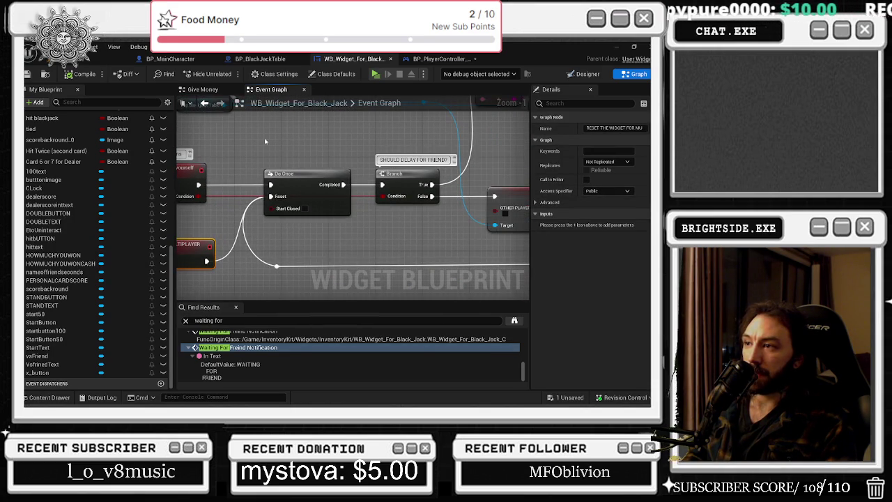
scroll(265, 141, "down", 2)
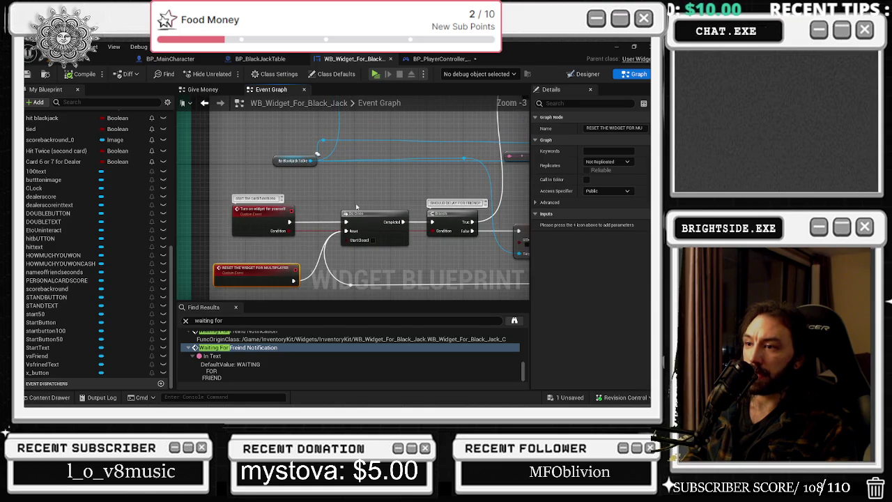
scroll(350, 200, "down", 2)
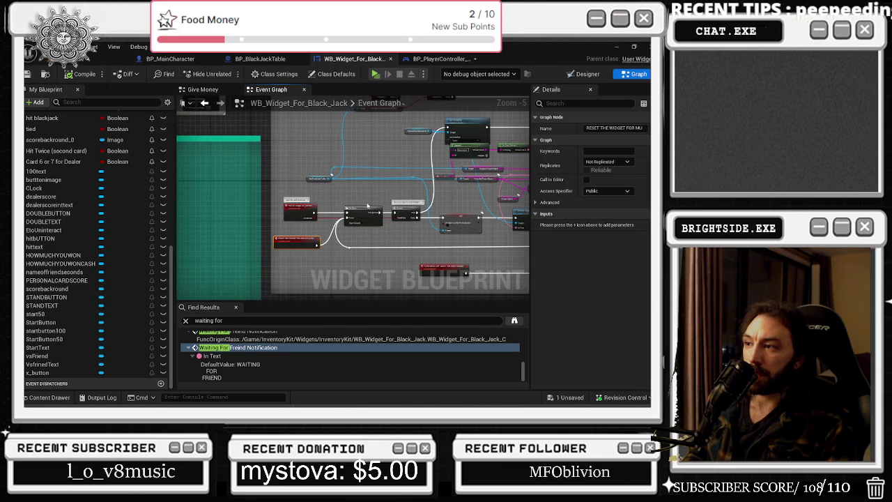
scroll(368, 205, "up", 3)
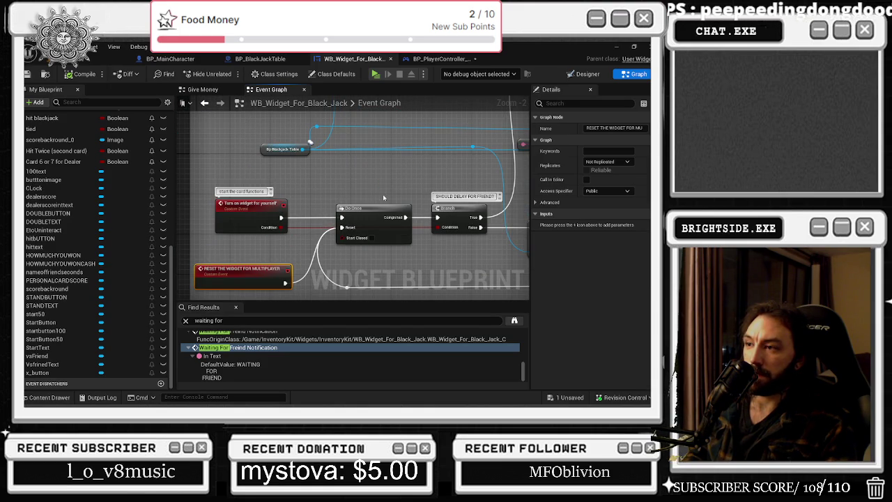
scroll(415, 185, "down", 3)
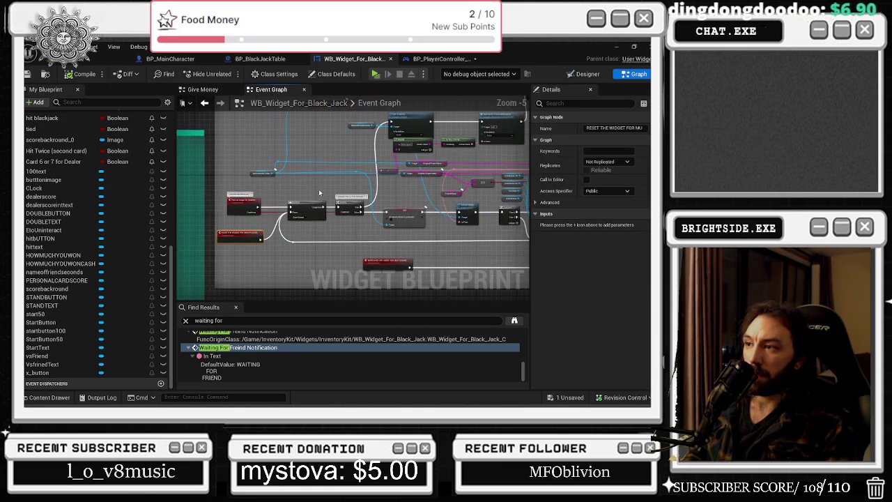
scroll(432, 184, "up", 3)
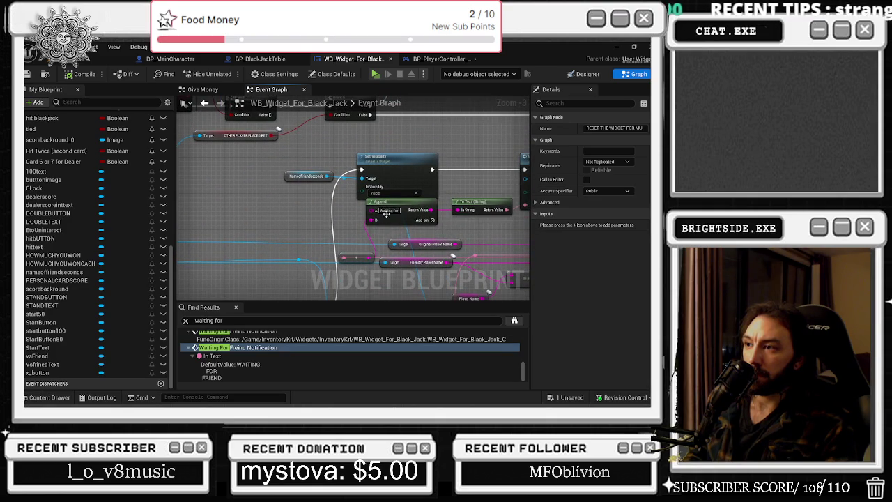
left_click(386, 212)
left_click_drag(387, 209, 387, 205)
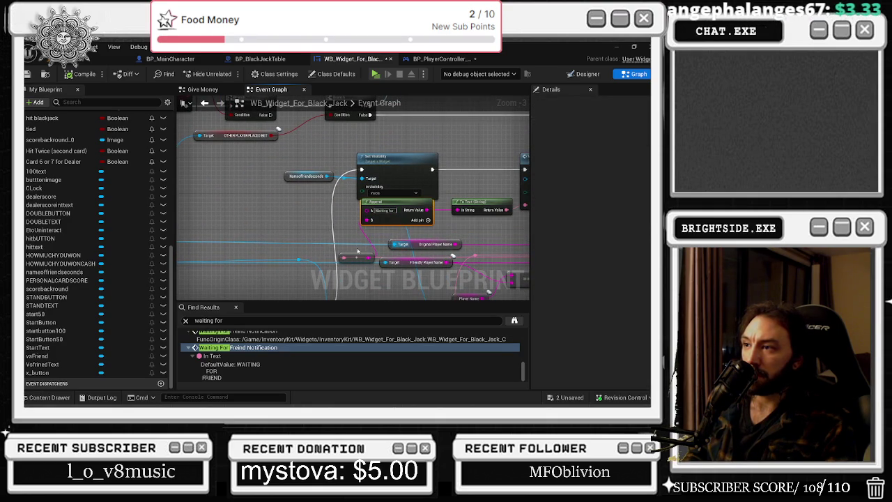
scroll(325, 183, "down", 4)
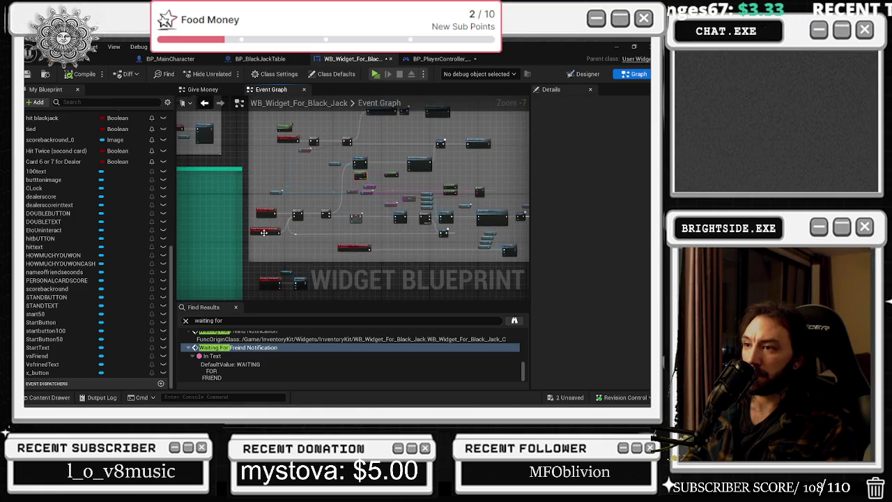
scroll(264, 232, "up", 4)
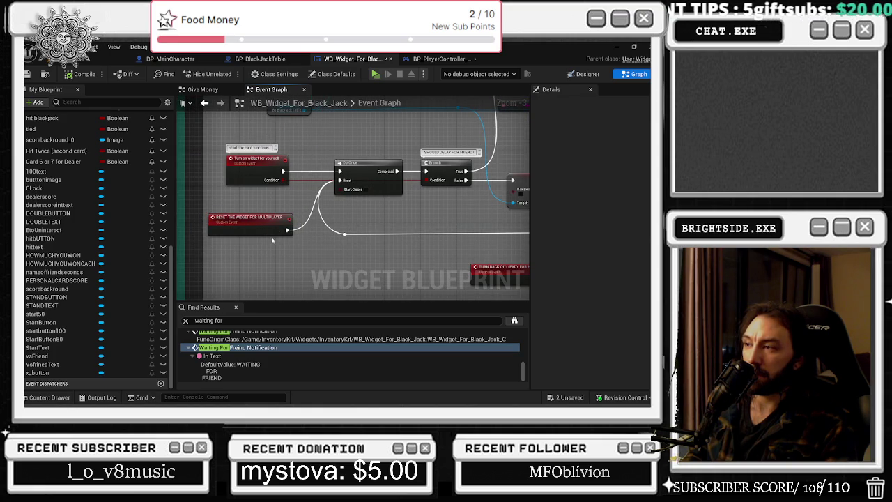
mouse_move(430, 222)
left_mouse_down()
mouse_move(466, 263)
mouse_move(320, 212)
left_mouse_up()
left_click(411, 199, "shift")
Move the Delay and Turn On Widget nodes right to make room after the reset event.
left_click_drag(411, 198, 479, 198)
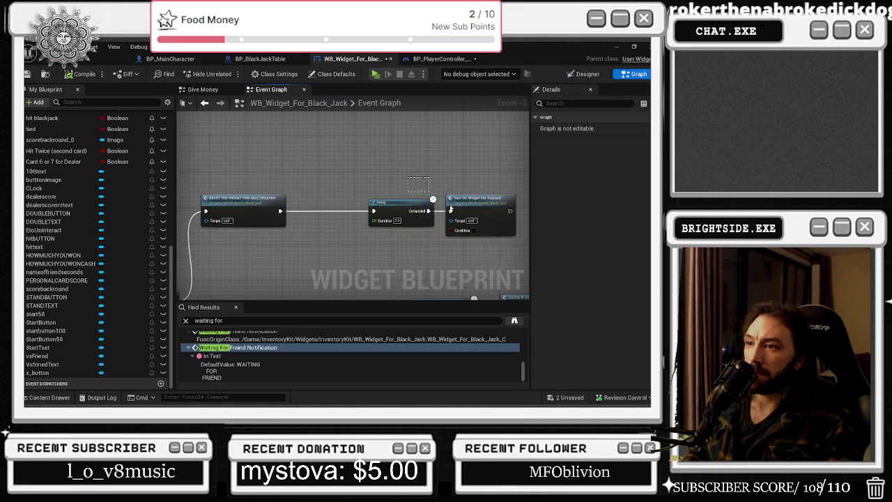
scroll(364, 174, "down", 3)
mouse_move(363, 175)
left_mouse_down()
mouse_move(313, 201)
mouse_move(488, 174)
mouse_move(387, 149)
left_mouse_up()
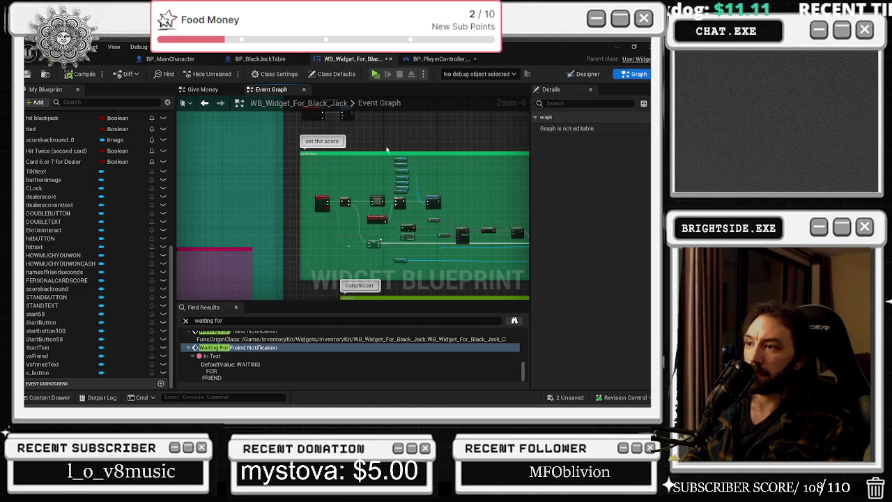
scroll(355, 167, "down", 5)
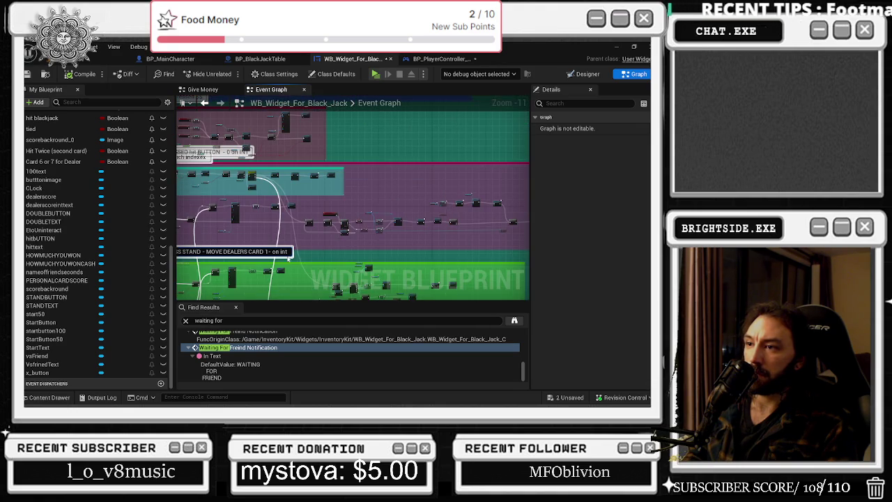
left_click_drag(274, 244, 439, 203)
scroll(283, 196, "up", 7)
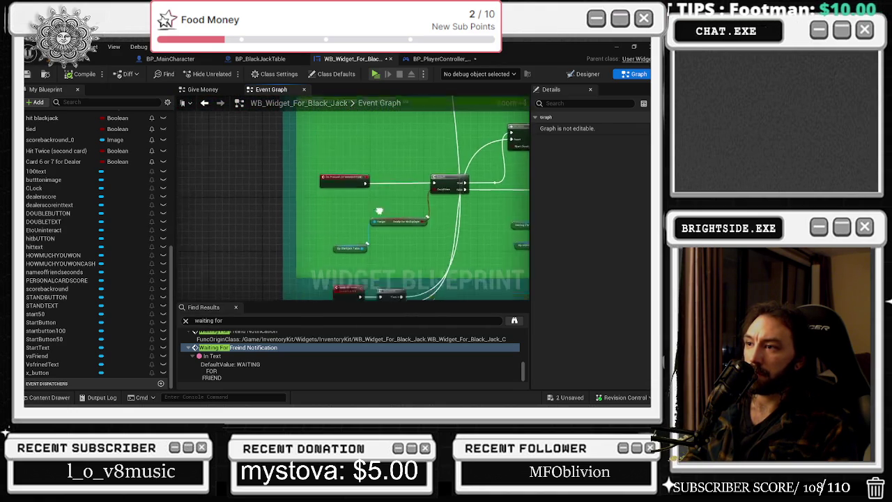
scroll(276, 270, "down", 5)
scroll(276, 270, "up", 6)
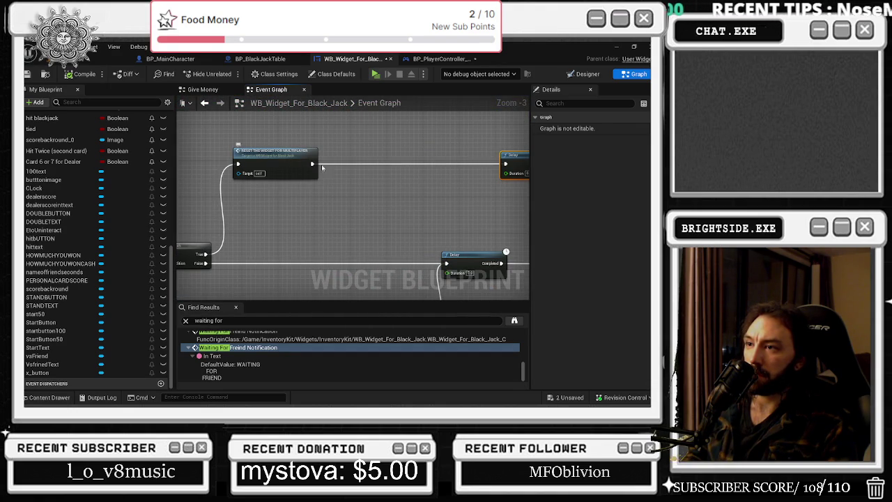
Insert a Reset Do Once node right after Reset The Widget For Multiplayer.
left_click_drag(315, 166, 341, 168)
type("reset do")
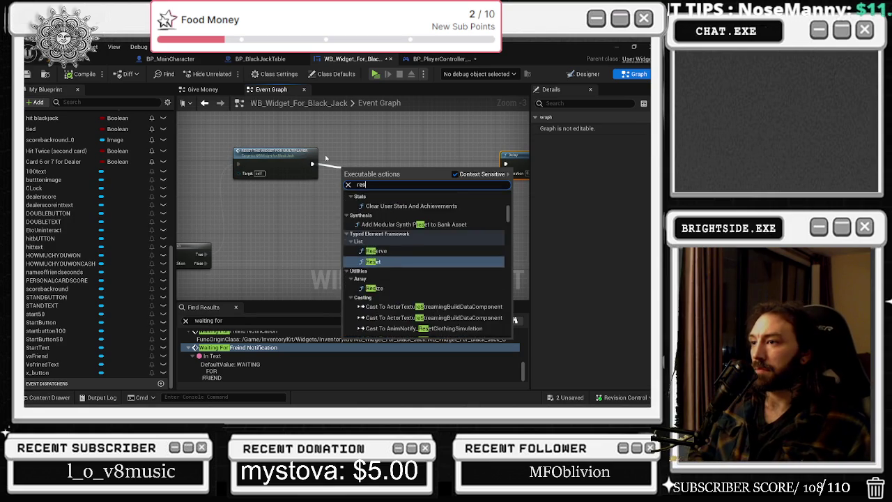
key("Return")
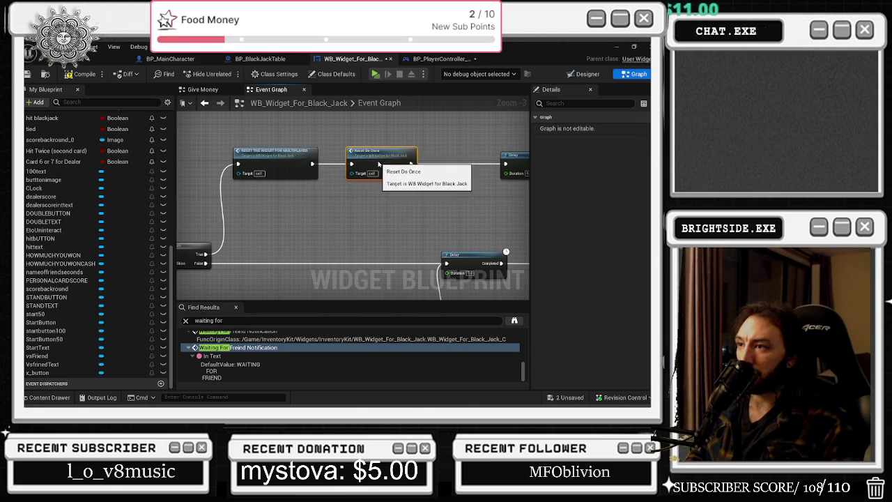
left_click_drag(371, 176, 255, 171)
mouse_move(404, 146)
left_mouse_down()
mouse_move(490, 168)
mouse_move(348, 174)
mouse_move(368, 136)
mouse_move(361, 150)
left_mouse_up()
double_click(428, 178)
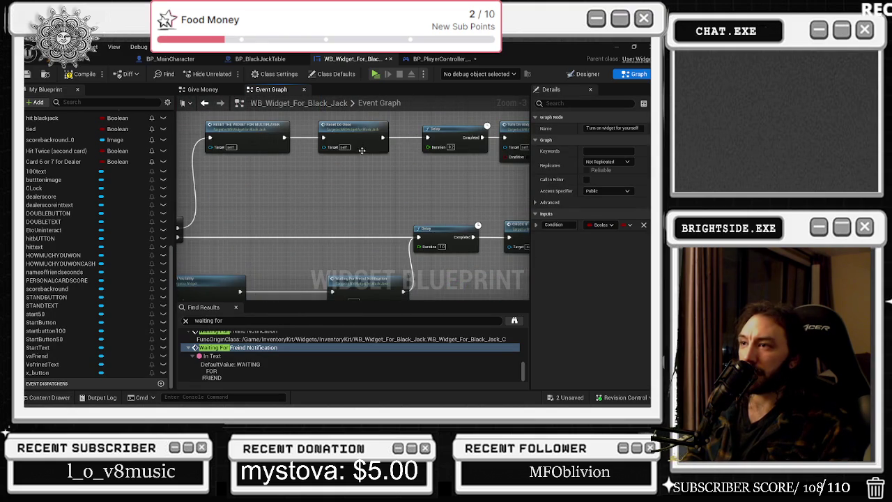
left_click(366, 136)
scroll(366, 135, "down", 3)
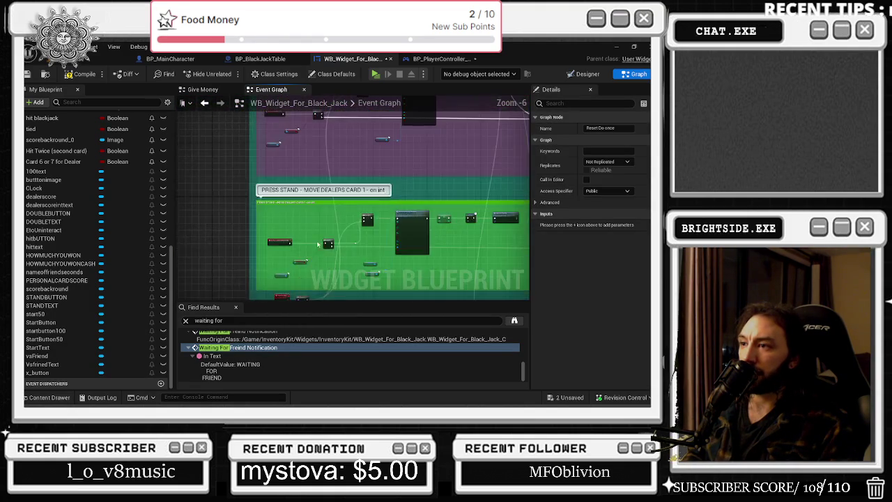
Survey the Reset Do Once chain, the Branch and the SET Other Player Placed Bet nodes.
scroll(286, 248, "up", 5)
scroll(268, 260, "down", 9)
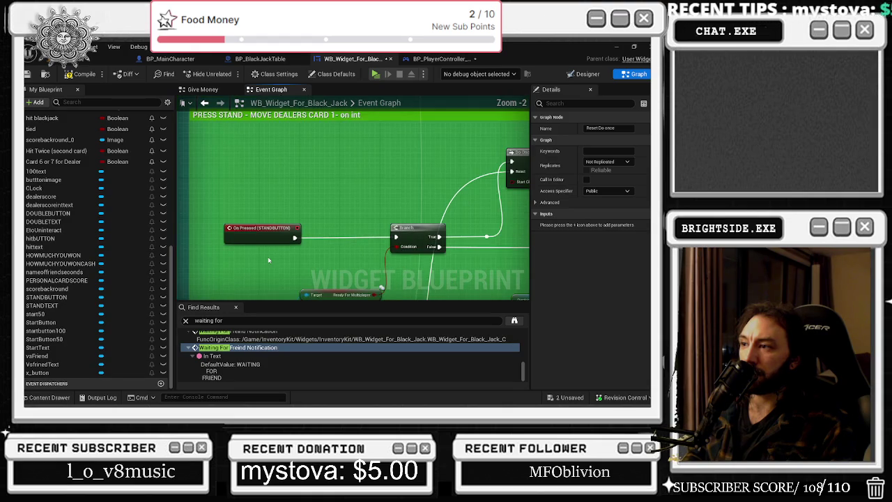
scroll(357, 186, "down", 2)
mouse_move(357, 185)
left_mouse_down()
mouse_move(331, 241)
mouse_move(195, 265)
left_mouse_up()
scroll(311, 166, "up", 9)
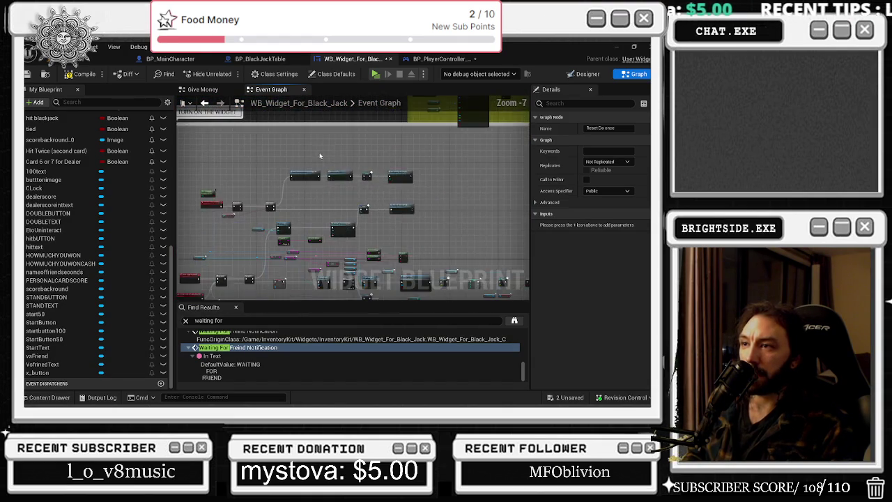
left_click_drag(359, 182, 300, 209)
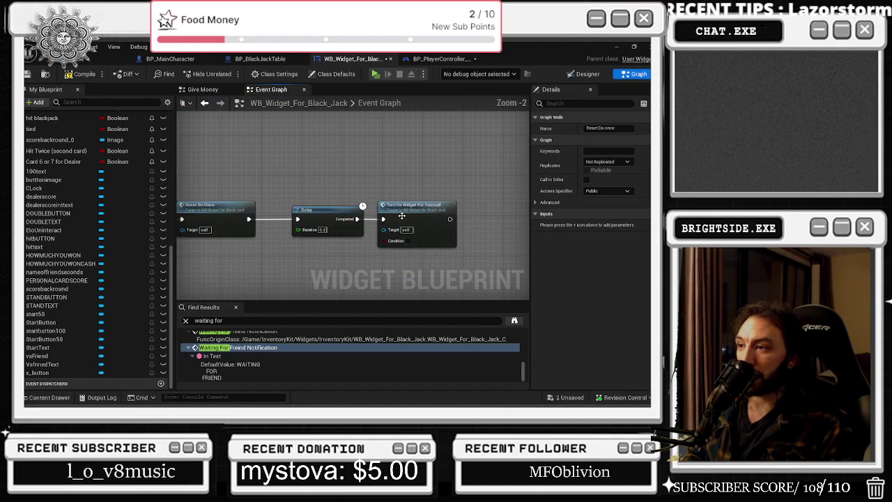
left_click(322, 222)
scroll(402, 216, "up", 1)
left_click_drag(403, 216, 333, 212)
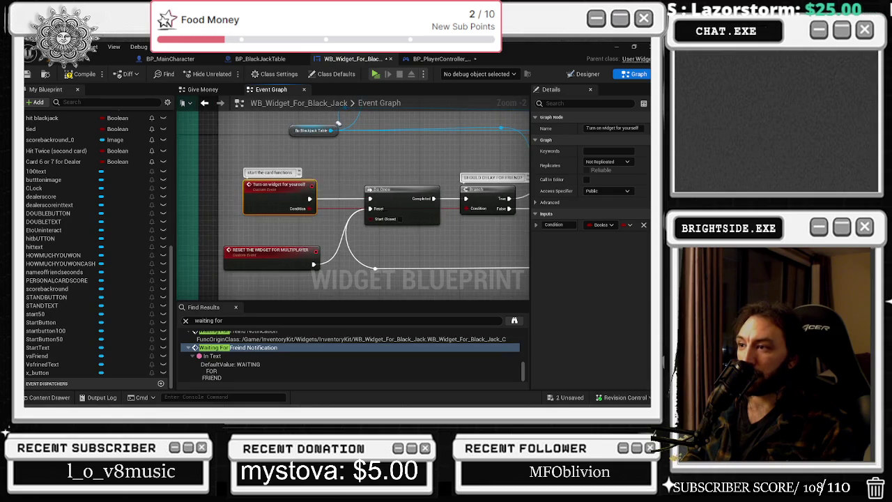
left_click_drag(499, 168, 342, 208)
mouse_move(377, 248)
left_mouse_down()
mouse_move(334, 216)
mouse_move(488, 230)
mouse_move(414, 244)
left_mouse_up()
left_click_drag(405, 290, 421, 136)
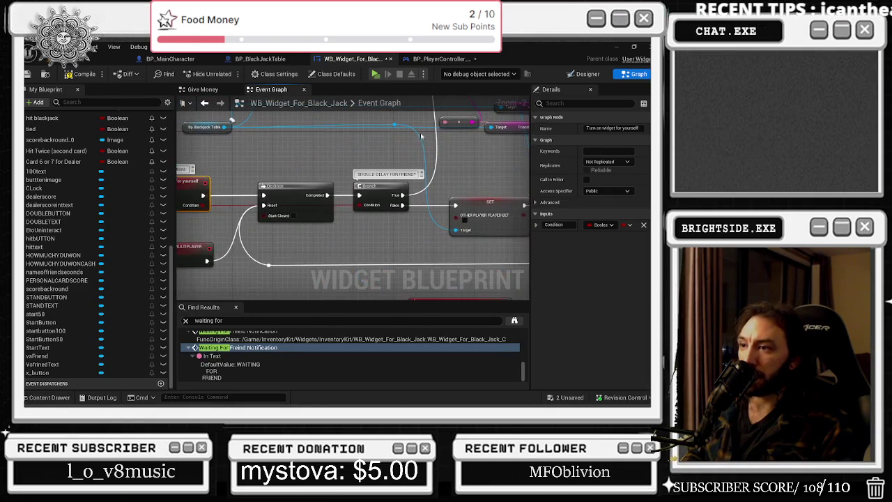
left_click_drag(399, 221, 361, 197)
left_click_drag(461, 259, 440, 254)
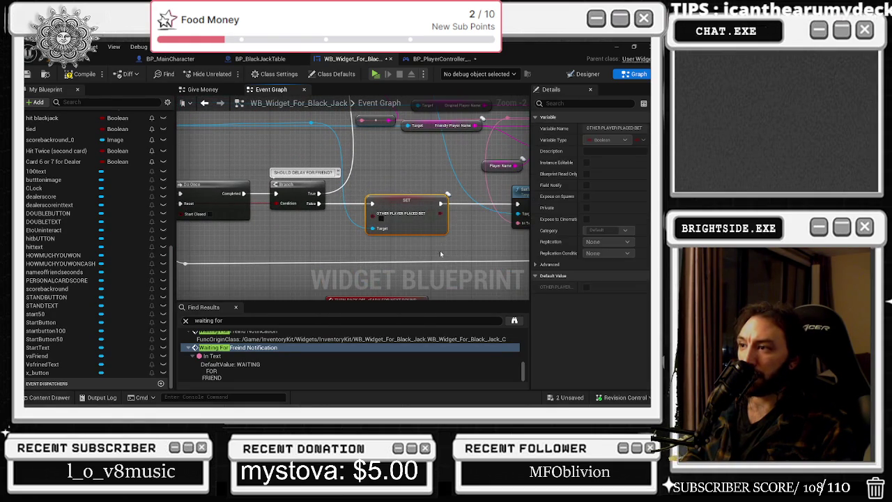
mouse_move(260, 156)
left_mouse_down()
mouse_move(434, 237)
mouse_move(370, 262)
mouse_move(416, 263)
left_mouse_up()
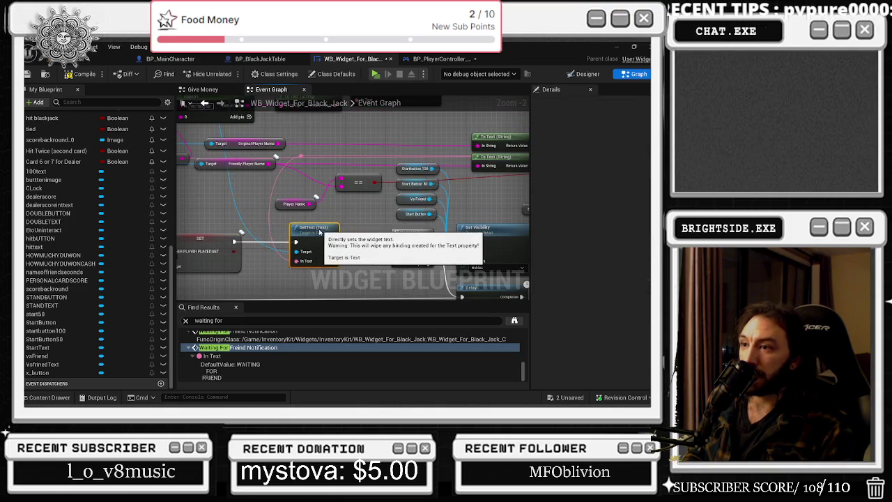
Start a reminder note ('needs d…') in the SetText node's In Text field.
left_click(453, 225)
mouse_move(453, 225)
left_mouse_down()
mouse_move(485, 220)
mouse_move(303, 233)
mouse_move(214, 212)
left_mouse_up()
left_click(333, 237)
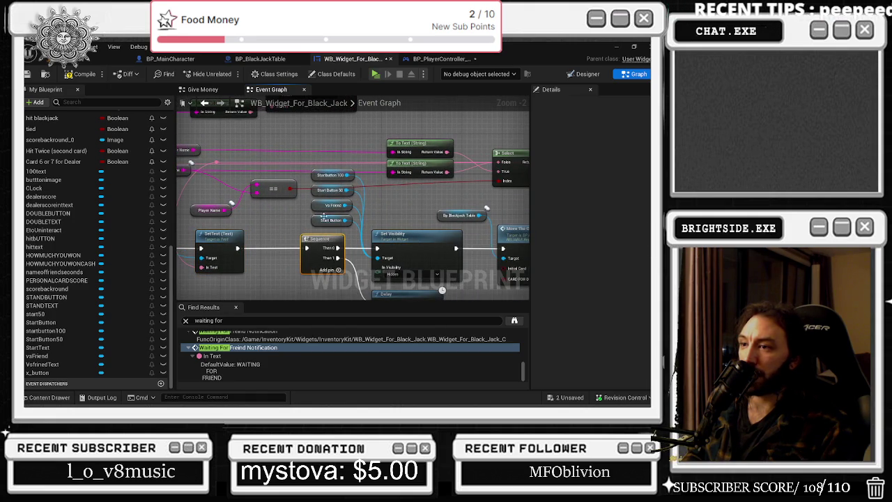
left_click_drag(323, 217, 362, 225)
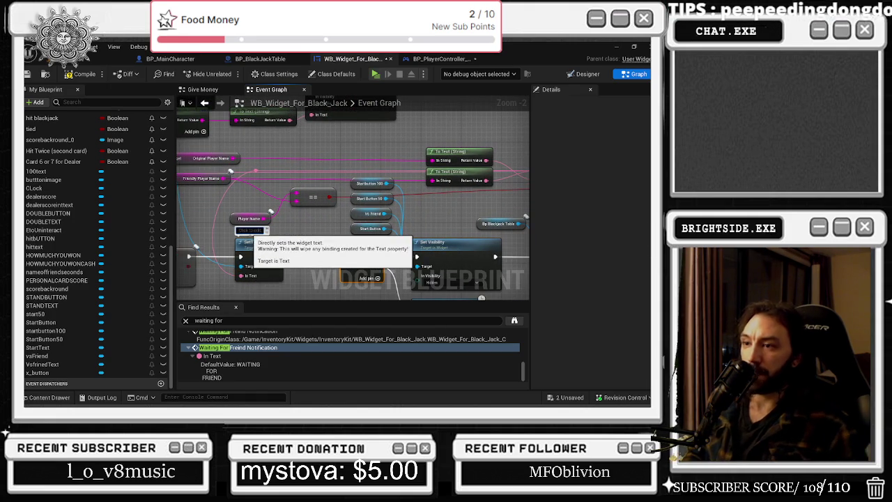
type("needs d")
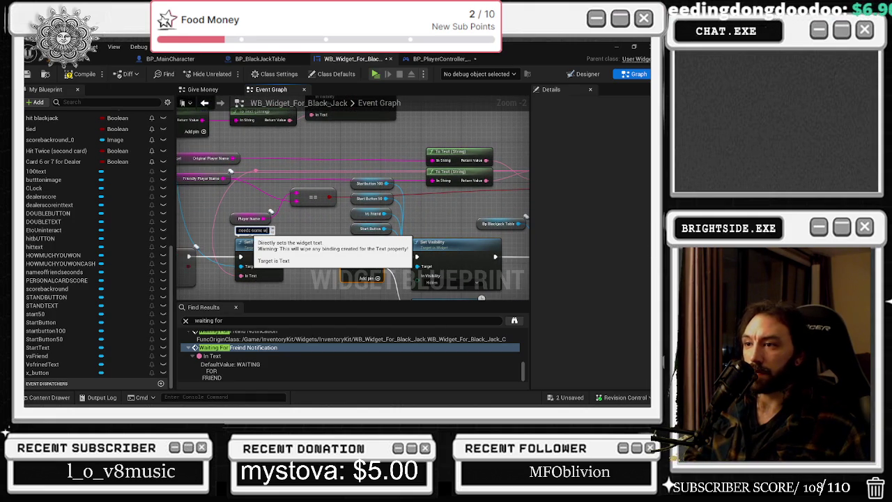
Follow the Move The Cards chain to its Delay and Which Card Is Flipping setter.
left_click_drag(467, 216, 347, 198)
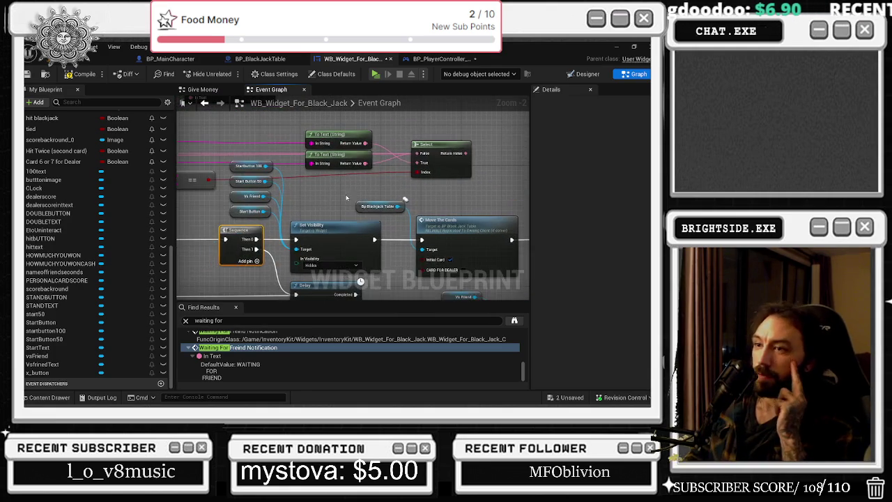
left_click_drag(251, 144, 295, 206)
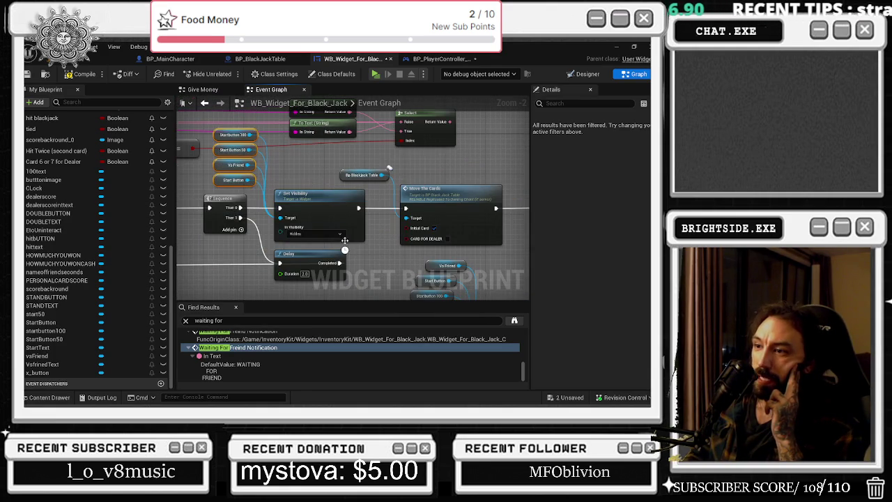
left_click_drag(473, 235, 349, 245)
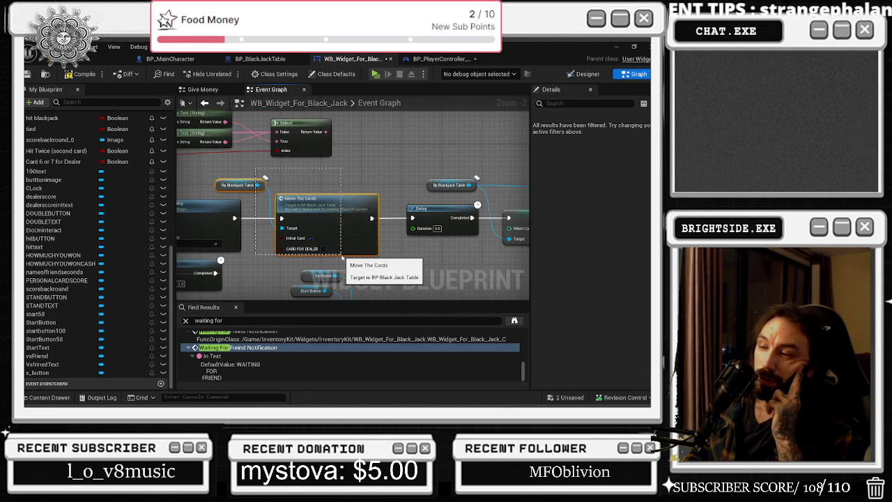
scroll(310, 227, "down", 2)
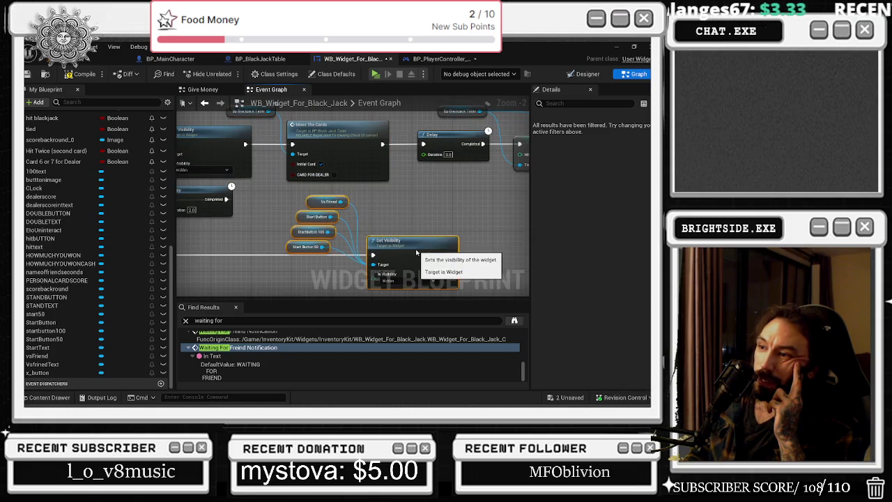
scroll(343, 213, "down", 1)
scroll(315, 201, "up", 3)
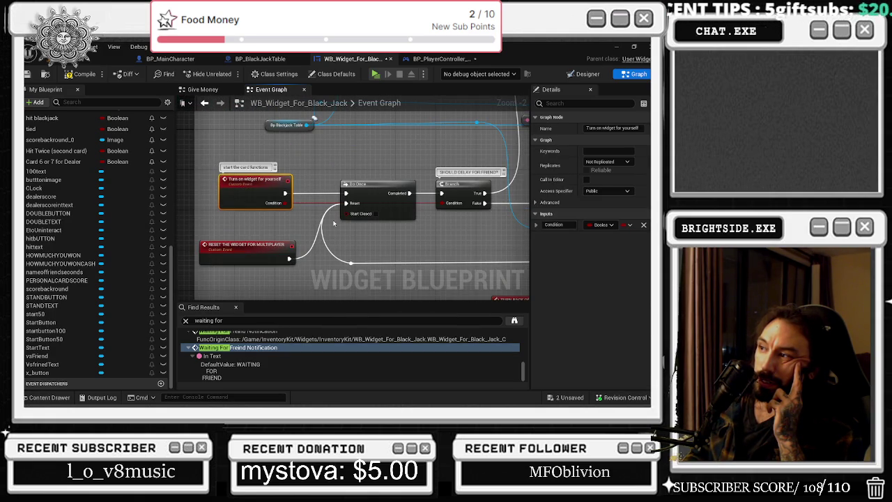
scroll(390, 230, "down", 1)
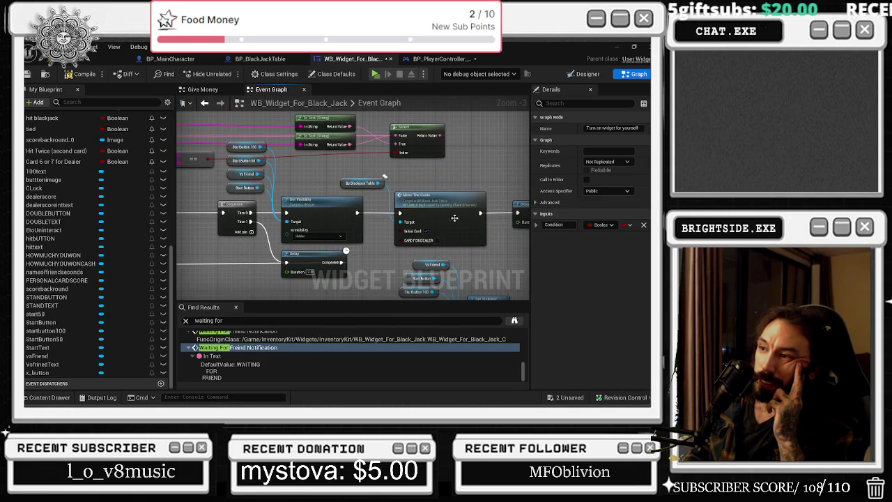
mouse_move(474, 240)
left_mouse_down()
mouse_move(388, 210)
mouse_move(397, 209)
left_mouse_up()
Inspect the Move The Cards call and the Blackjack Table variable's details.
left_click(308, 170)
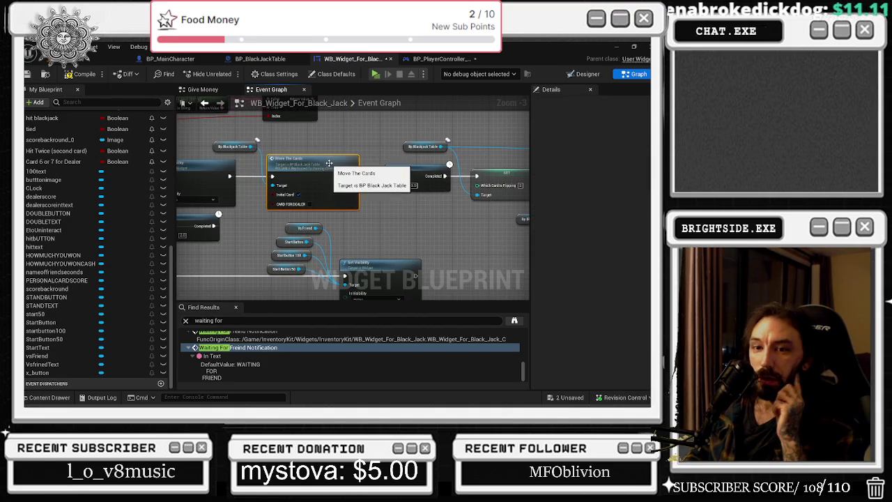
mouse_move(455, 149)
left_mouse_down()
mouse_move(265, 239)
mouse_move(90, 222)
mouse_move(195, 240)
left_mouse_up()
left_click(225, 250)
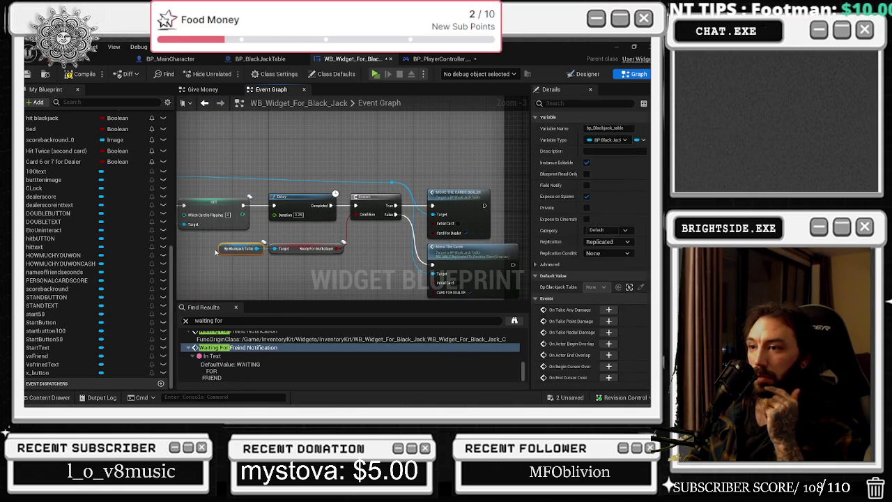
left_click(252, 274)
left_click_drag(355, 272, 342, 257)
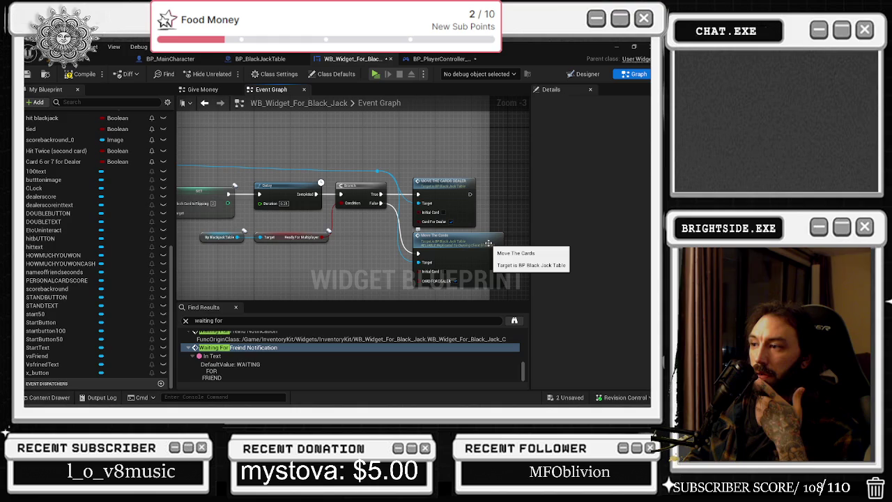
Open the MOVE THE CARDS_DEALER event's definition in BP_BlackJackTable.
left_click(489, 243)
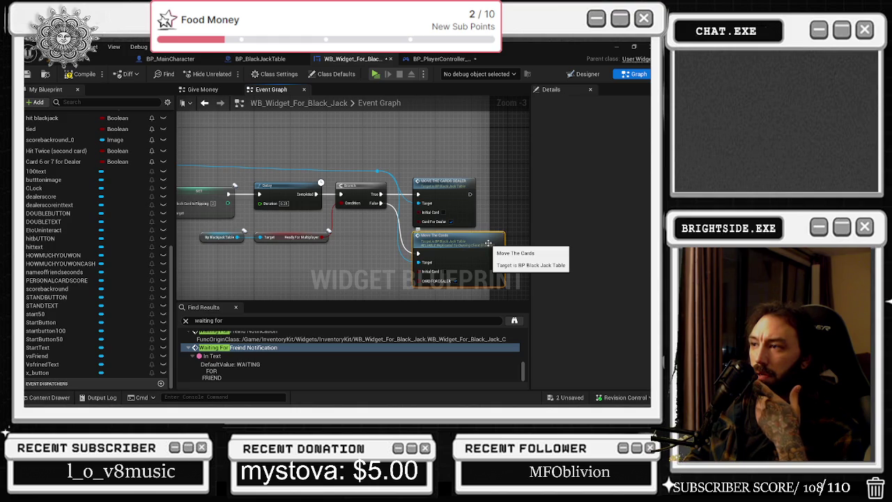
left_click(457, 191)
double_click(457, 191)
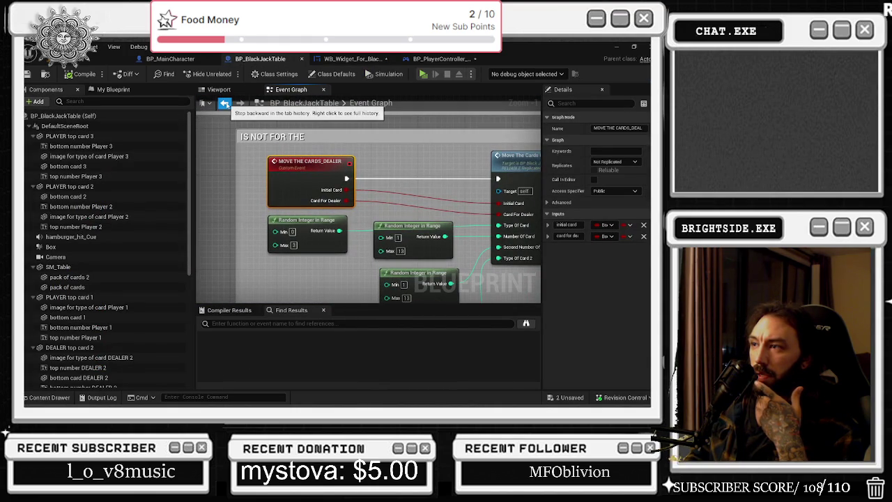
left_click(224, 103)
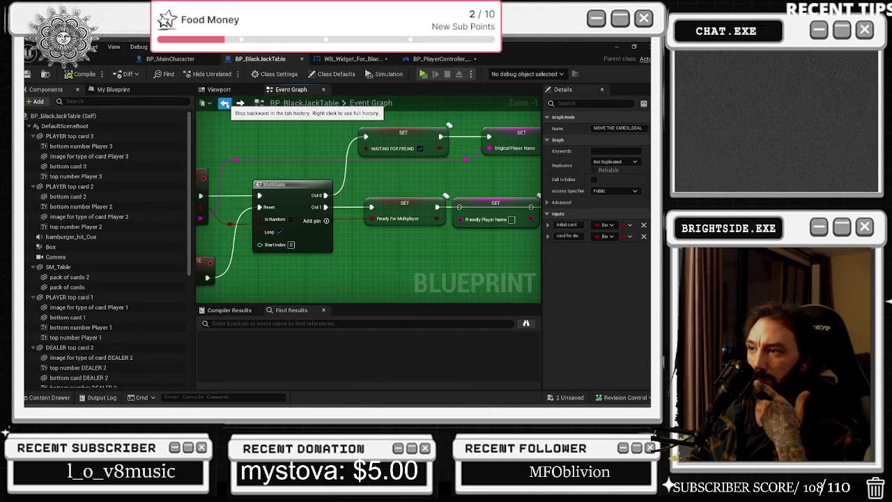
left_click(224, 103)
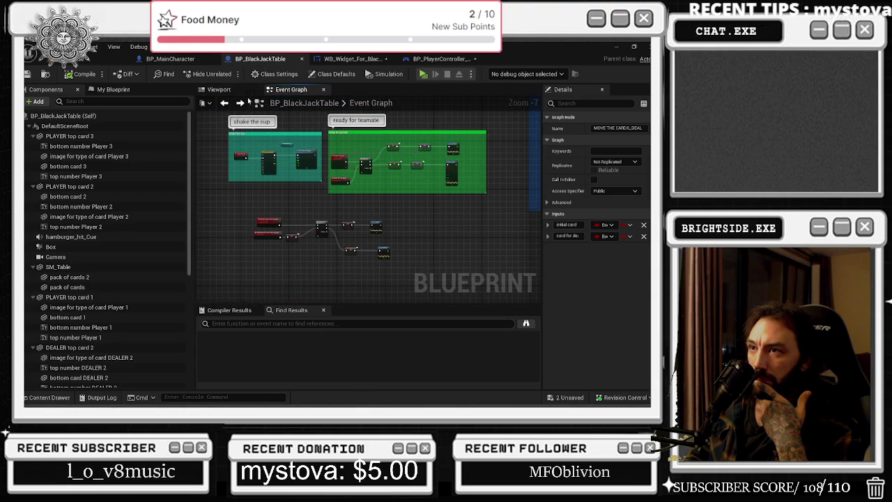
key("alt+Left")
key("alt+Left")
left_click_drag(252, 230, 332, 258)
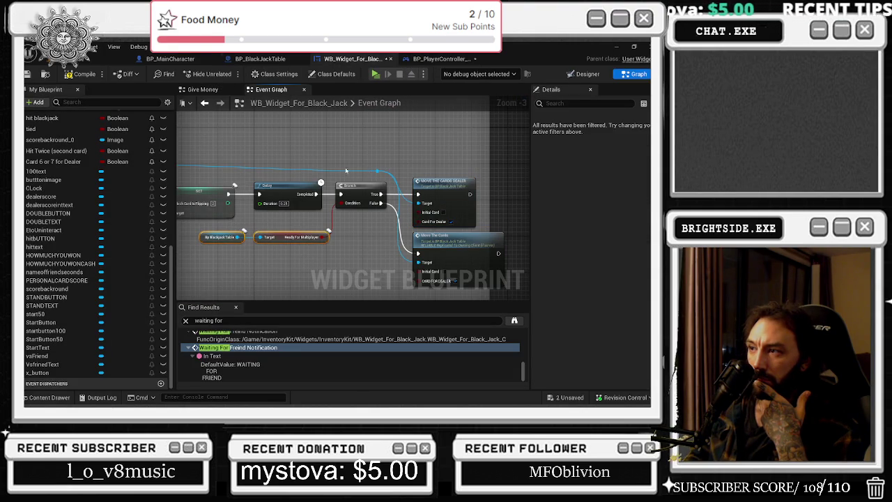
mouse_move(292, 153)
left_mouse_down()
mouse_move(328, 209)
mouse_move(383, 254)
left_mouse_up()
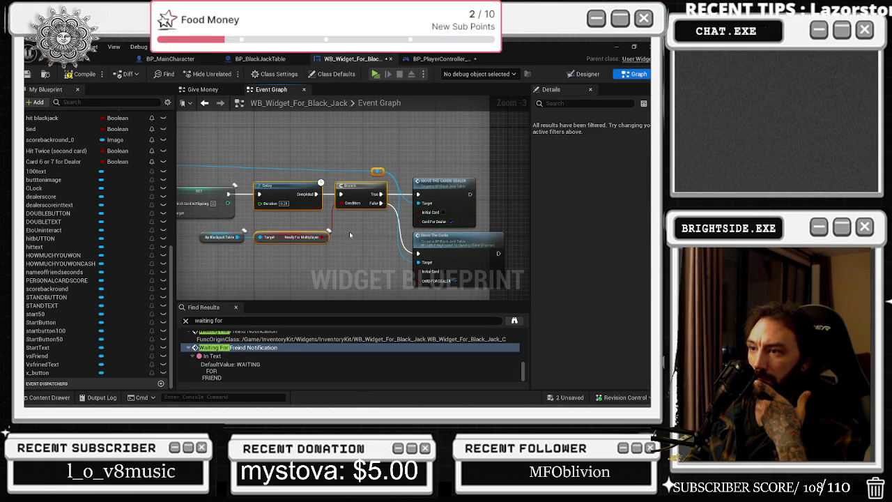
left_click(341, 268)
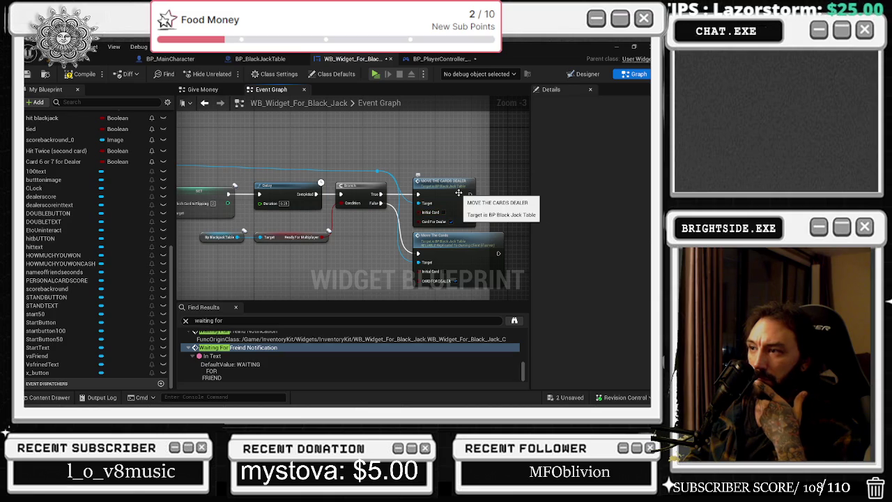
mouse_move(328, 252)
left_mouse_down()
mouse_move(181, 113)
mouse_move(227, 116)
left_mouse_up()
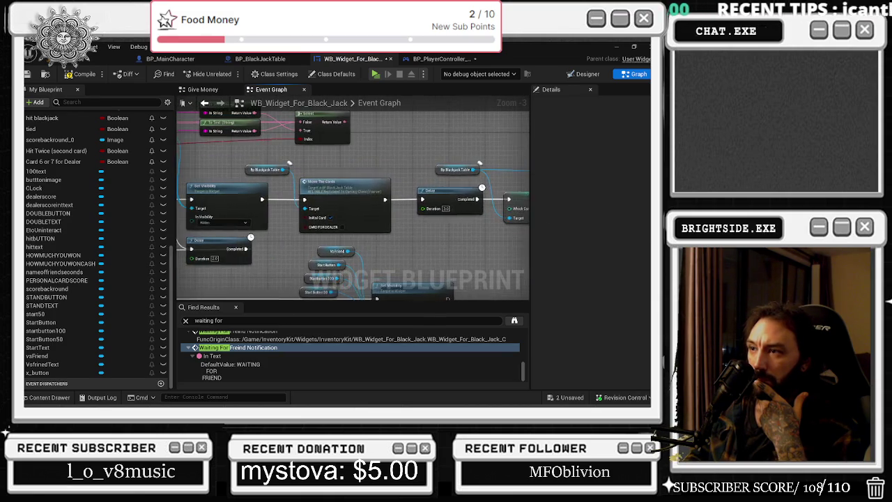
scroll(481, 243, "down", 2)
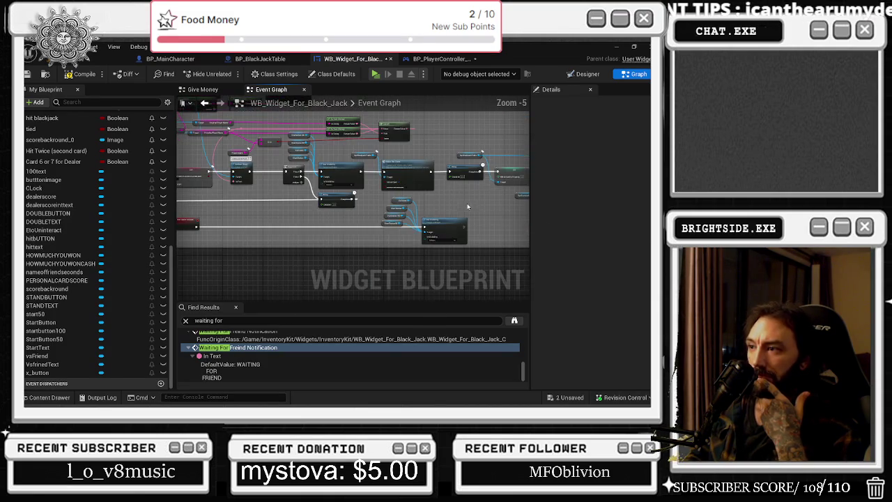
scroll(271, 262, "down", 3)
mouse_move(270, 262)
left_mouse_down()
mouse_move(317, 237)
mouse_move(309, 247)
left_mouse_up()
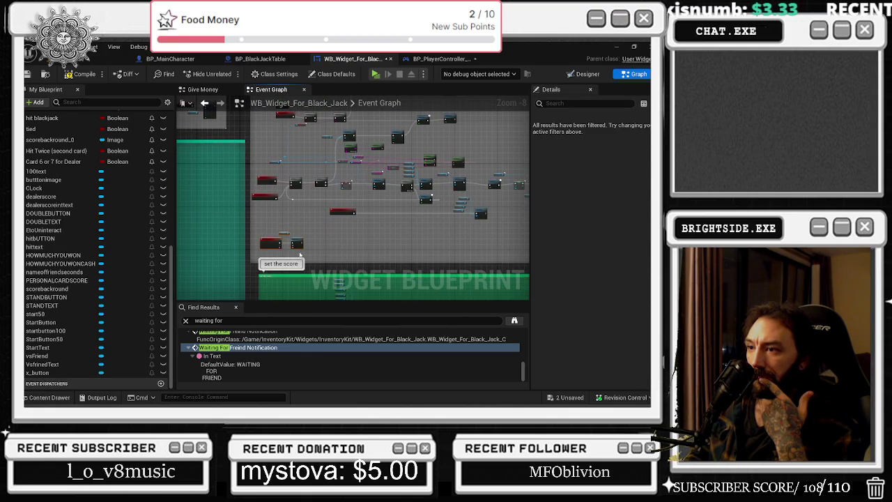
Reposition the red ready-for-multiplayer event, enclose its node group in a comment, and switch to BP_BlackJackTable.
left_click(345, 211)
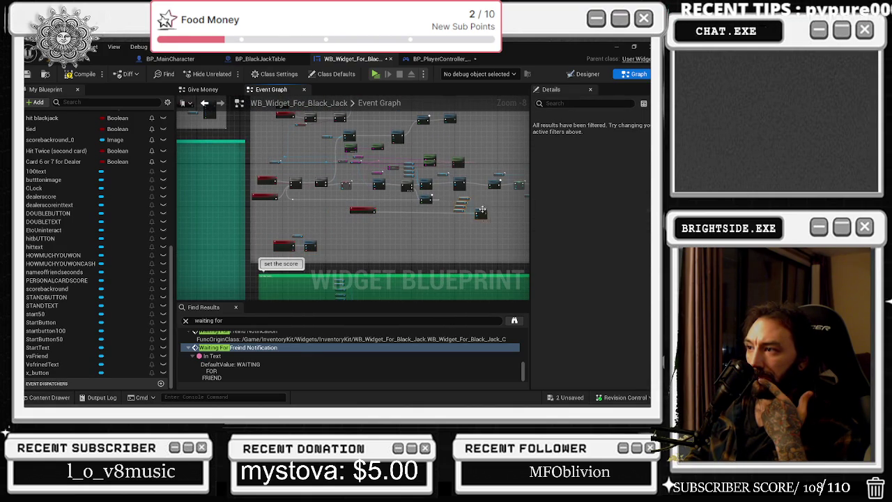
left_click_drag(481, 214, 429, 254)
left_click_drag(365, 221, 373, 258)
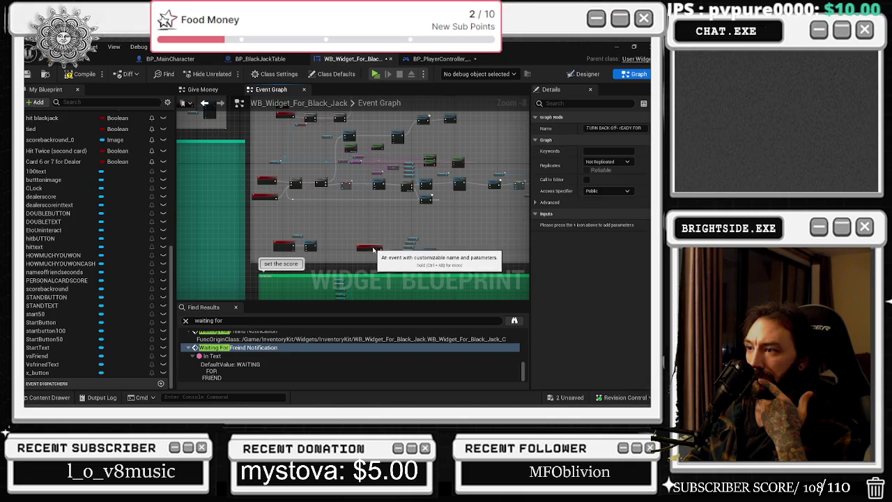
mouse_move(265, 227)
left_mouse_down()
mouse_move(336, 249)
mouse_move(441, 261)
left_mouse_up()
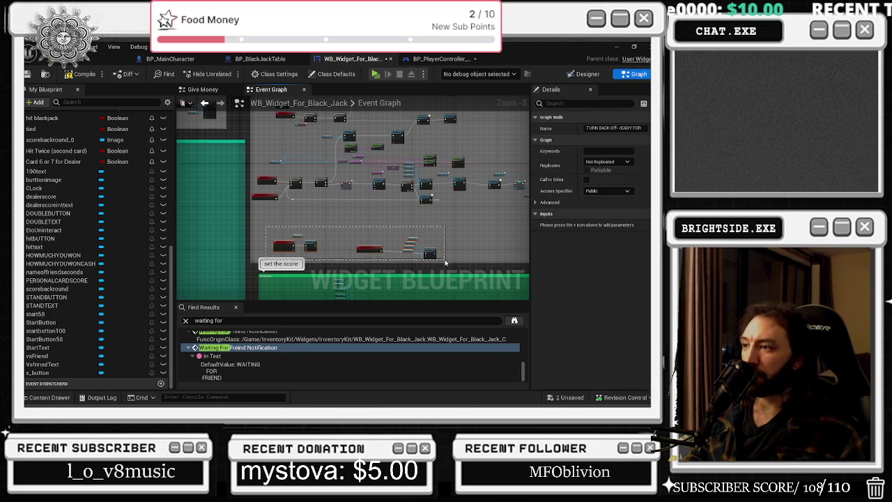
key("c")
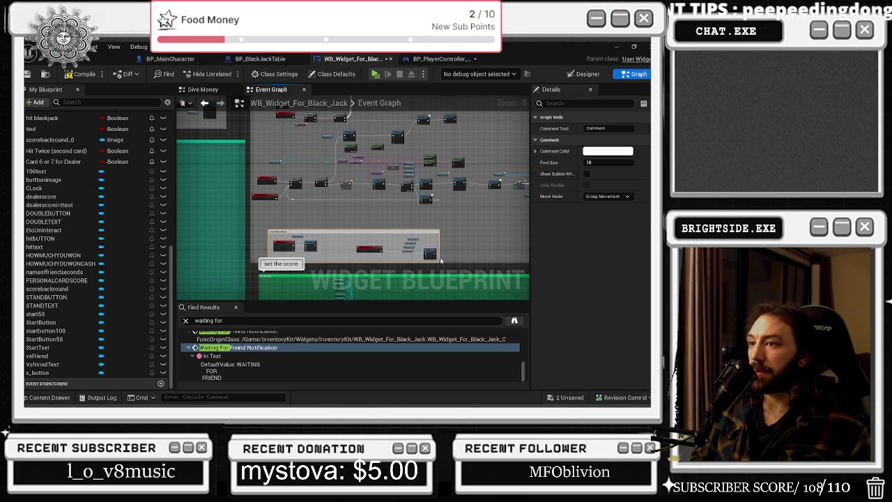
key("ctrl+Tab")
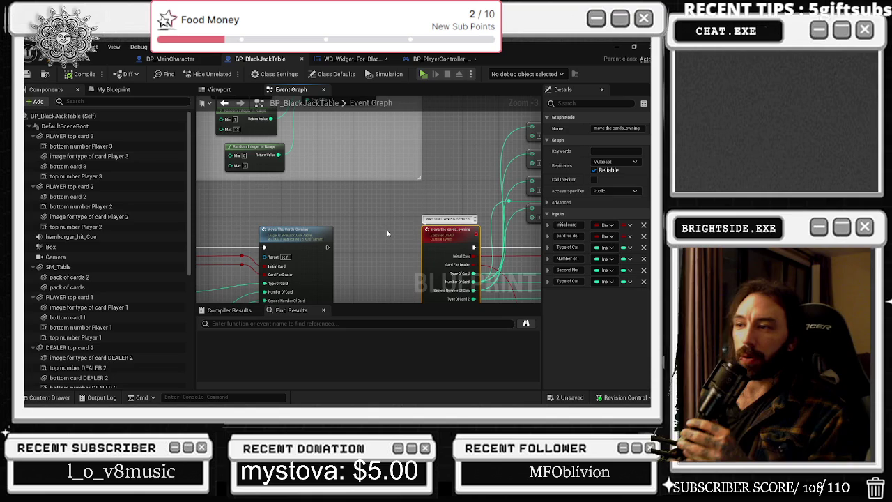
scroll(386, 230, "down", 9)
mouse_move(421, 198)
left_mouse_down()
mouse_move(348, 190)
mouse_move(348, 230)
mouse_move(356, 214)
left_mouse_up()
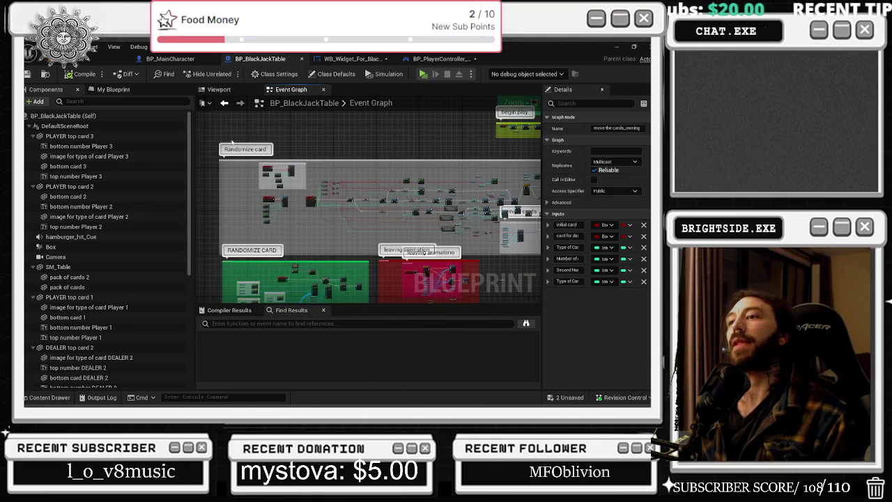
scroll(314, 158, "up", 10)
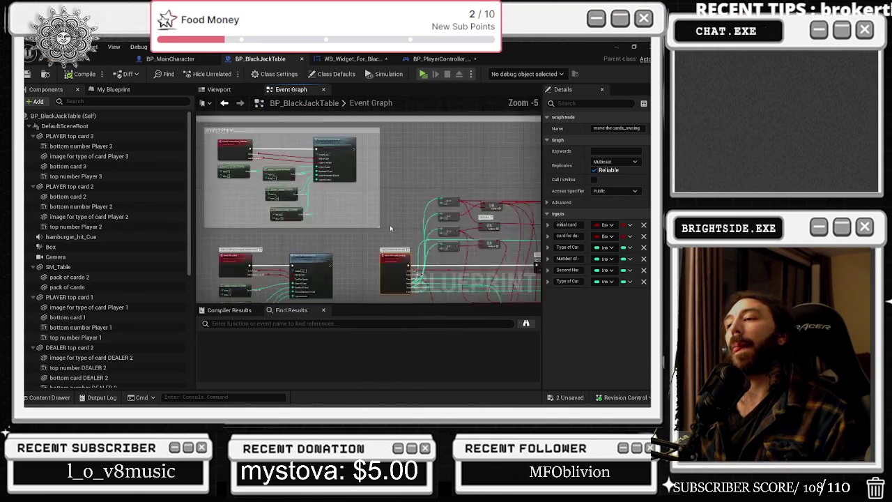
scroll(357, 223, "down", 3)
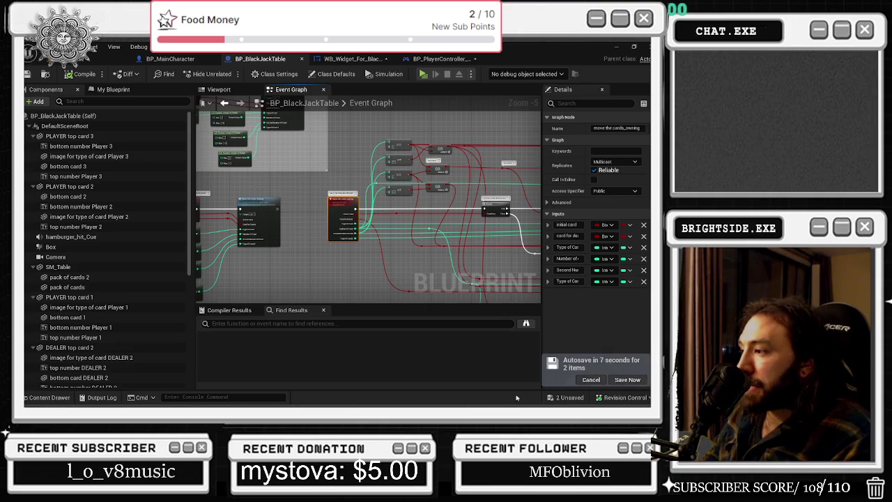
mouse_move(281, 280)
left_mouse_down()
mouse_move(360, 266)
mouse_move(249, 207)
mouse_move(261, 203)
mouse_move(410, 267)
left_mouse_up()
scroll(237, 222, "up", 1)
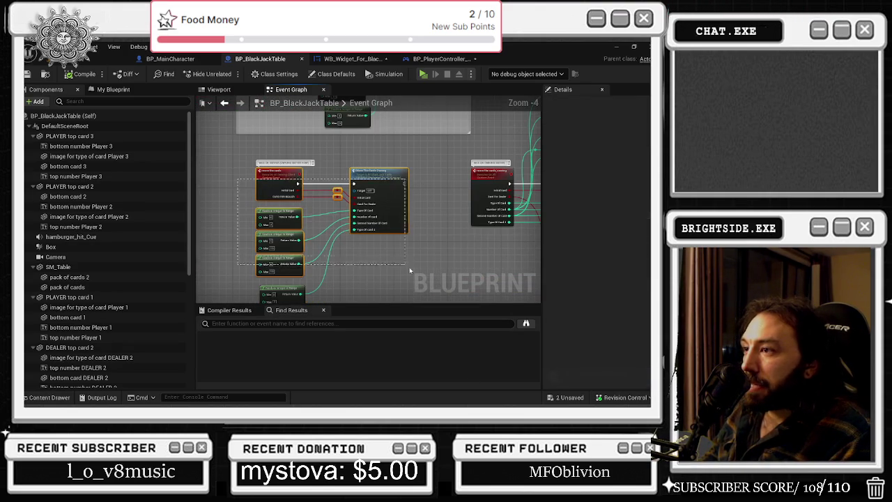
left_click(483, 220)
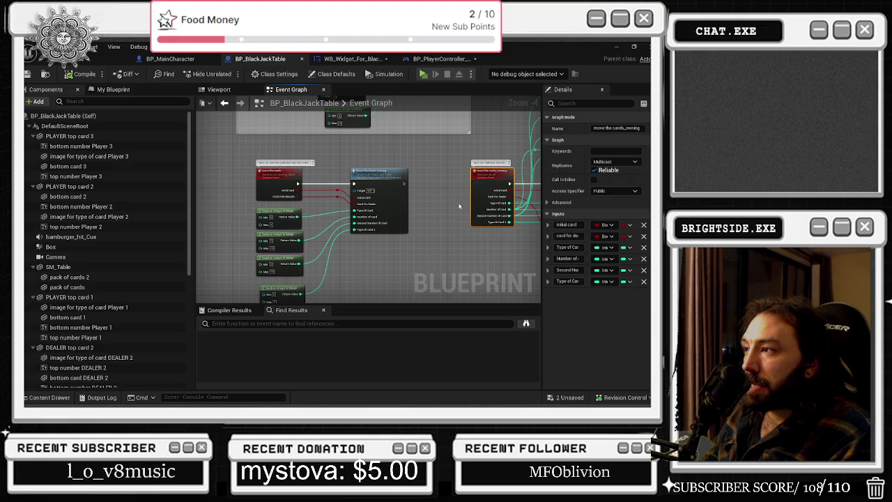
mouse_move(248, 158)
left_mouse_down()
mouse_move(380, 279)
mouse_move(383, 300)
mouse_move(382, 222)
left_mouse_up()
scroll(382, 222, "down", 1)
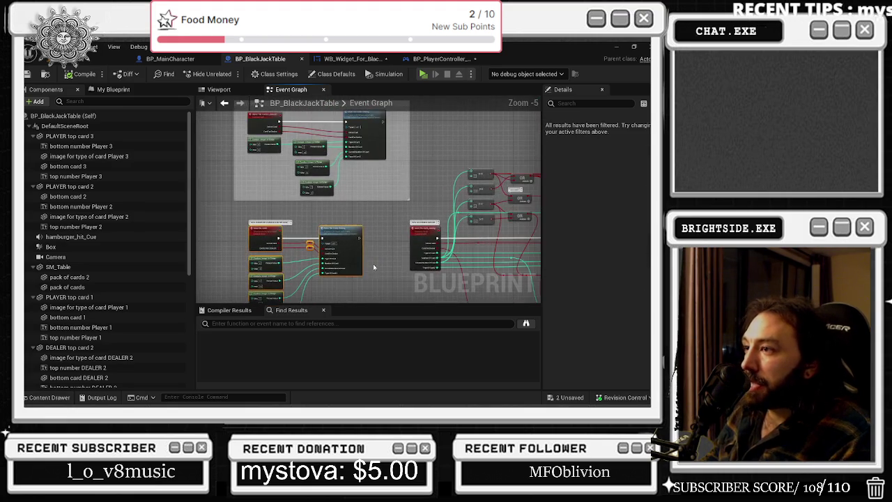
scroll(374, 259, "down", 6)
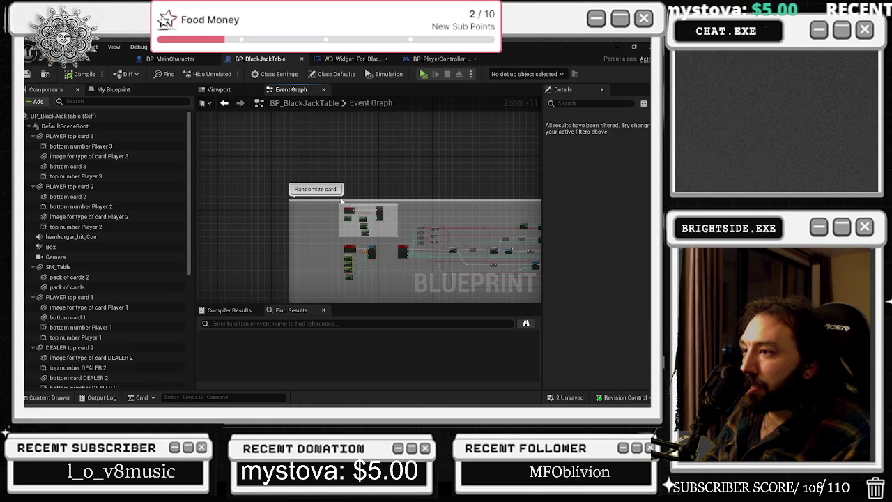
Extend the Randomize card comment's top edge upward and move the inner node group up and left.
left_click_drag(341, 201, 341, 182)
scroll(342, 191, "up", 2)
left_click(342, 202)
left_click(338, 200)
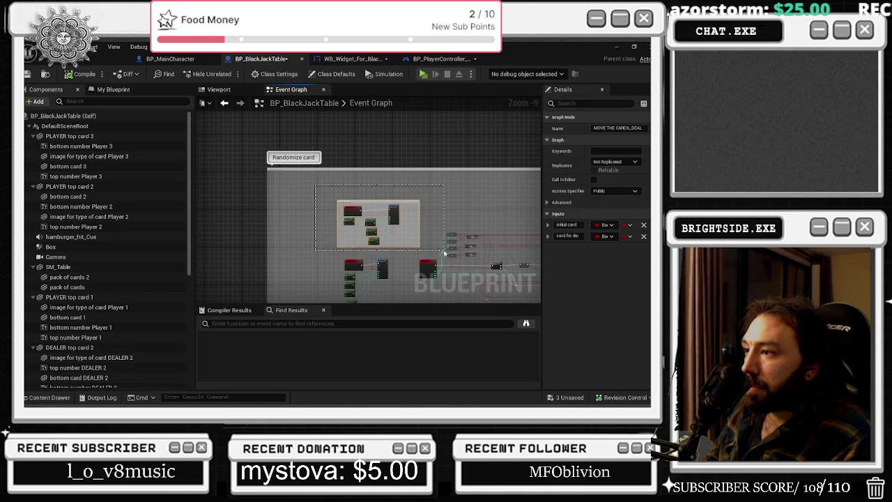
mouse_move(387, 210)
left_mouse_down()
mouse_move(352, 202)
mouse_move(372, 197)
mouse_move(270, 200)
mouse_move(381, 233)
left_mouse_up()
Pan along the card-dealing node chain and select the MOVE THE CARDS_DEALER event node.
mouse_move(334, 173)
left_mouse_down()
mouse_move(236, 180)
mouse_move(280, 222)
left_mouse_up()
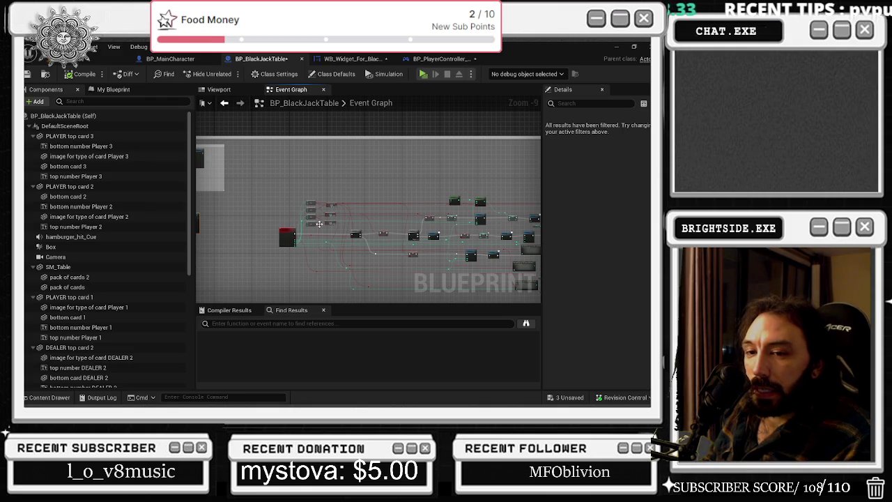
scroll(319, 224, "up", 4)
mouse_move(343, 182)
left_mouse_down()
mouse_move(332, 195)
mouse_move(337, 214)
left_mouse_up()
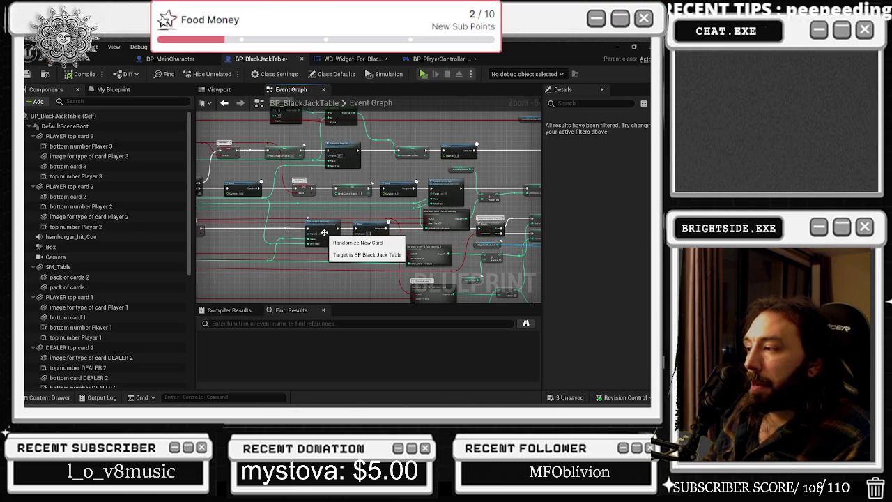
mouse_move(324, 232)
left_mouse_down()
mouse_move(448, 181)
mouse_move(353, 158)
left_mouse_up()
left_click(334, 136)
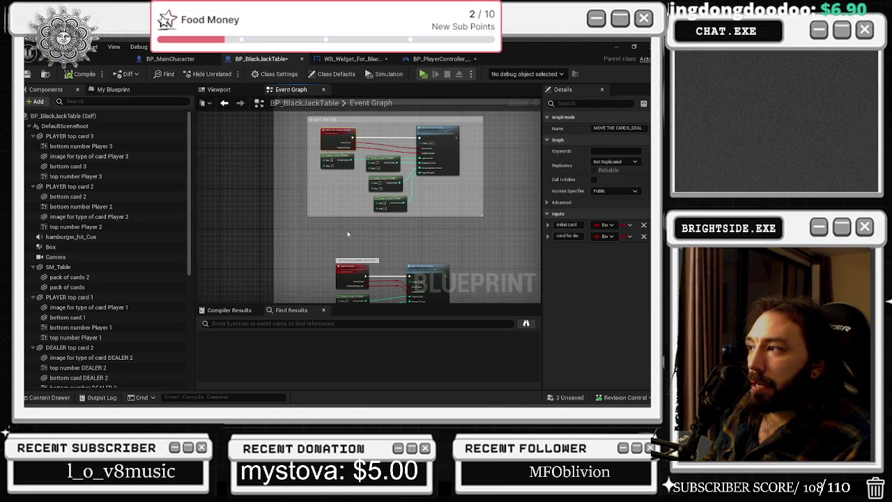
Pan through the dealer event group and select the move the cards event node.
scroll(310, 189, "up", 4)
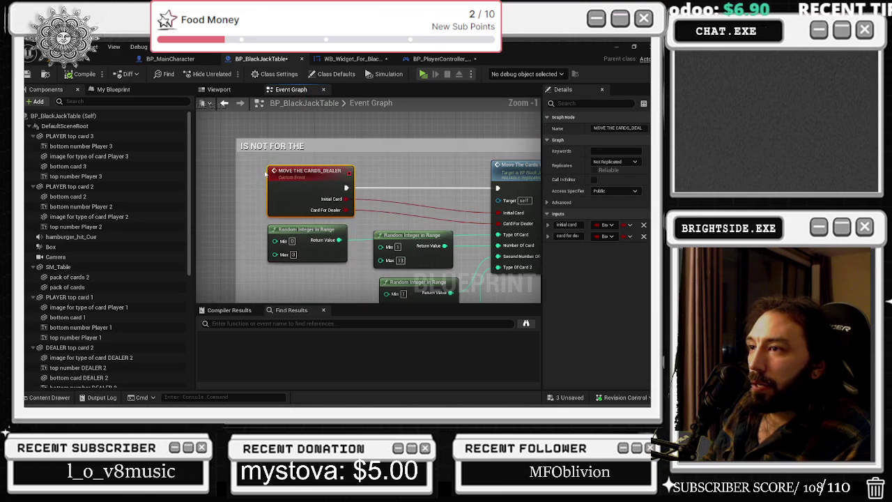
scroll(343, 248, "down", 1)
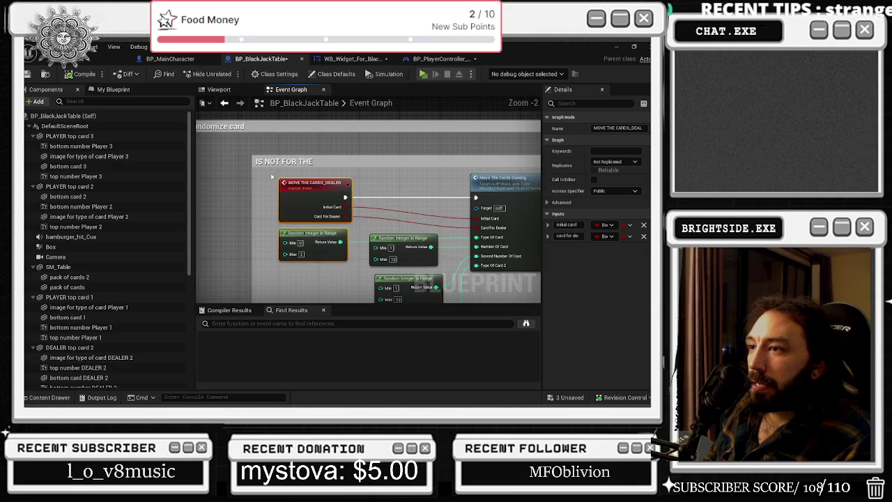
scroll(257, 162, "down", 1)
left_click(258, 162)
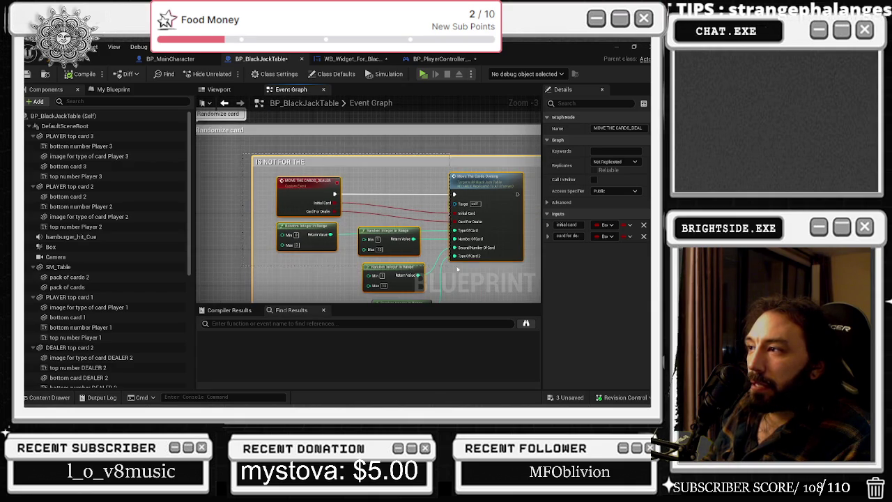
left_click_drag(453, 252, 412, 224)
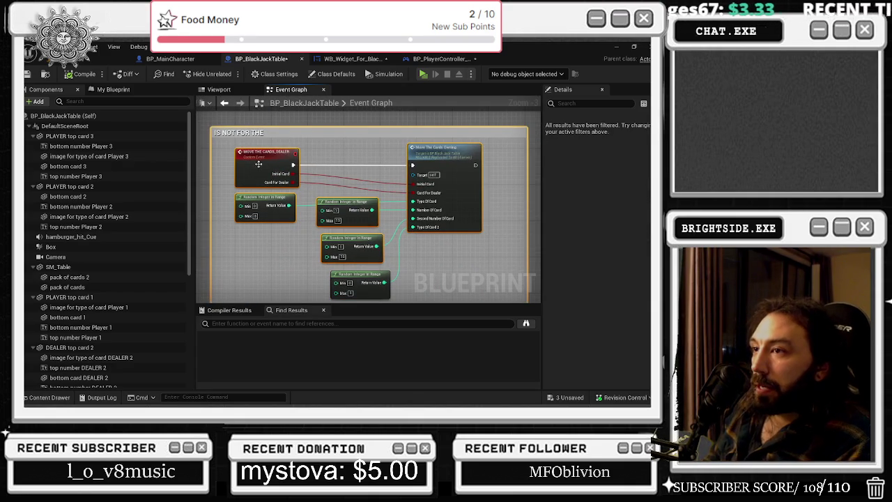
scroll(264, 189, "down", 1)
left_click_drag(265, 189, 263, 147)
left_click(246, 249)
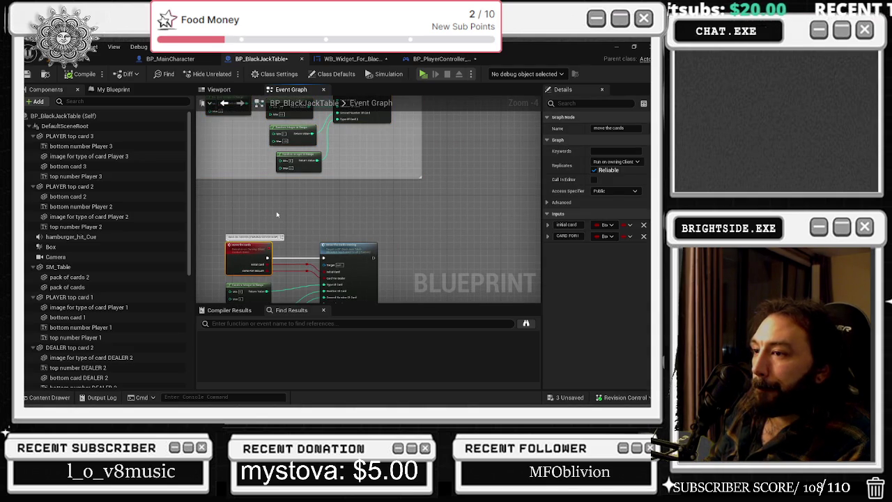
Jump to move the cards_owning and inspect the move the cards event's Replicates setting.
scroll(276, 215, "up", 2)
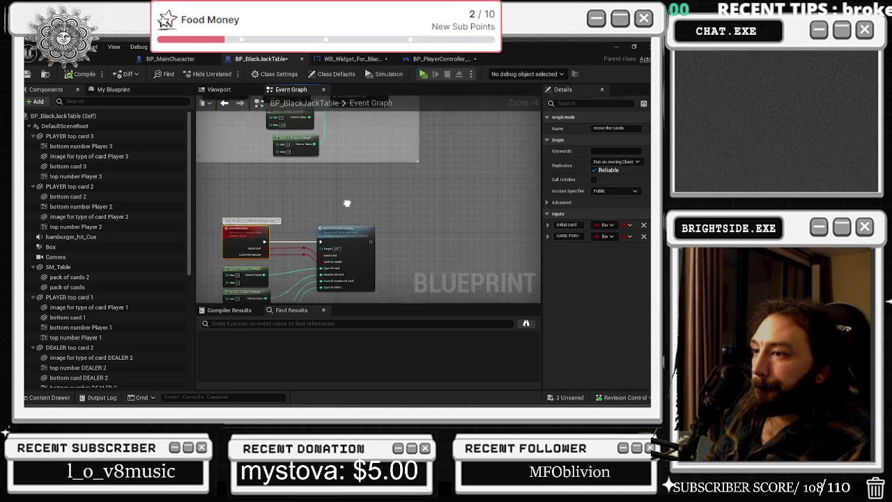
left_click_drag(308, 169, 324, 258)
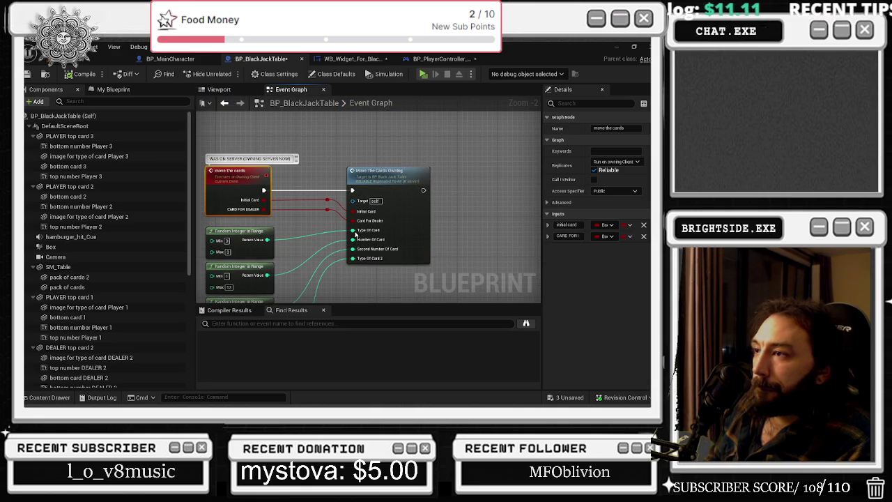
scroll(411, 220, "down", 2)
left_click_drag(426, 199, 415, 277)
double_click(416, 277)
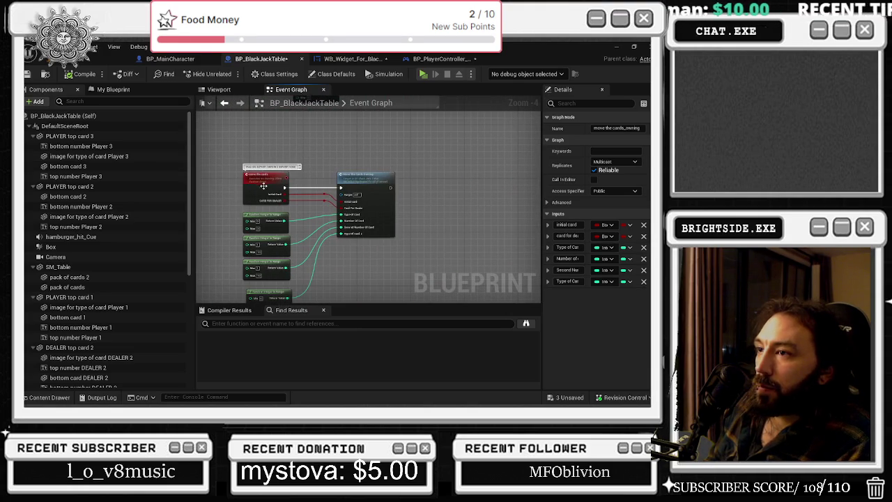
left_click(258, 184)
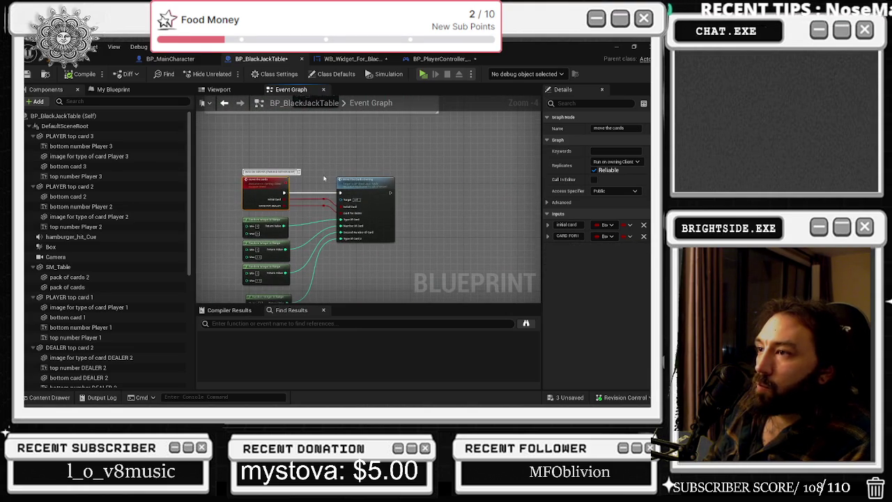
Review the Branch, SET and OR nodes, then return to the level editor.
scroll(342, 153, "down", 1)
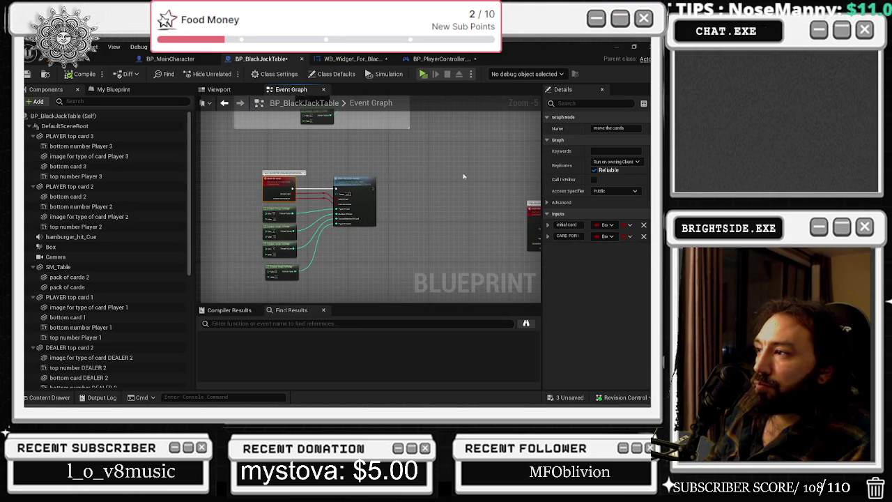
scroll(475, 187, "up", 3)
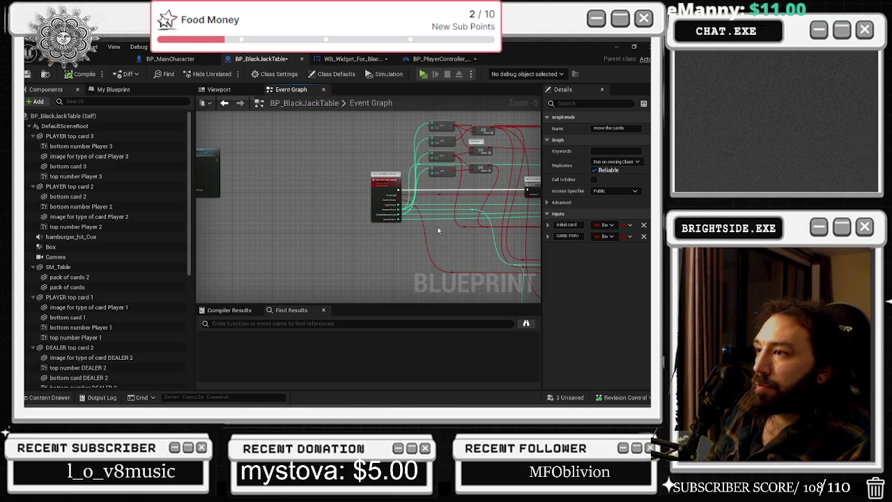
mouse_move(342, 157)
left_mouse_down()
mouse_move(293, 147)
mouse_move(194, 239)
left_mouse_up()
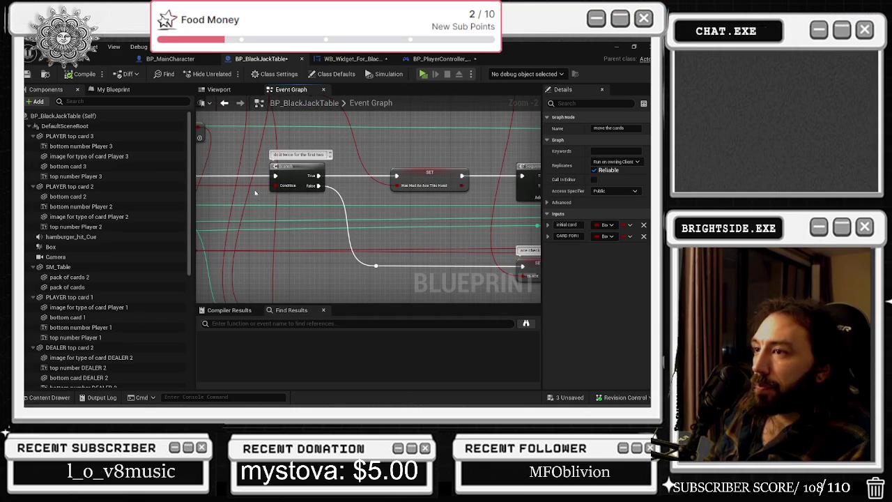
left_click_drag(269, 186, 332, 196)
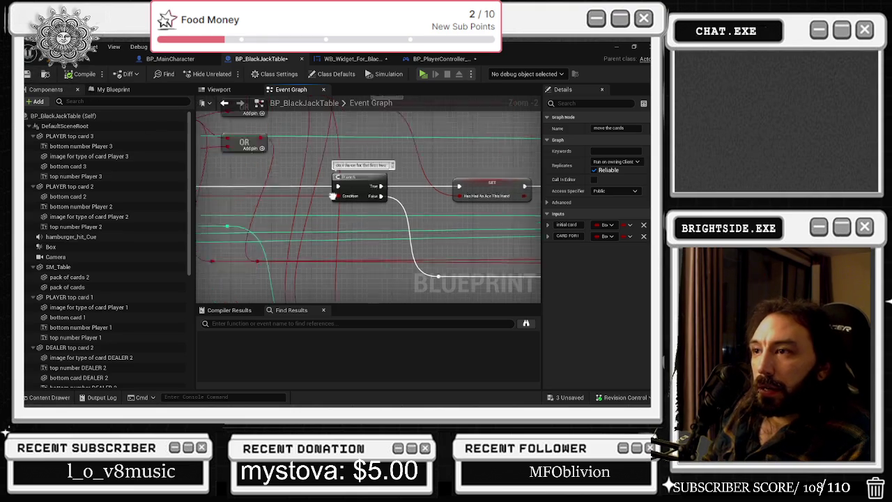
double_click(332, 196)
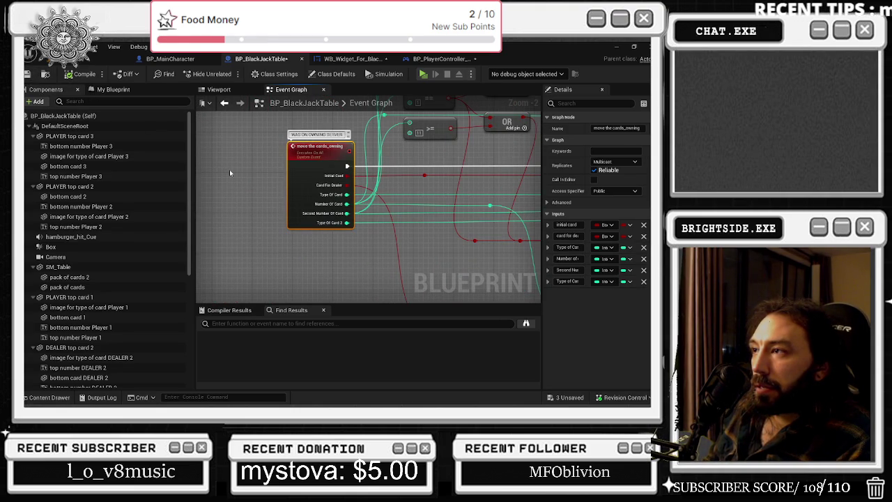
left_click(45, 74)
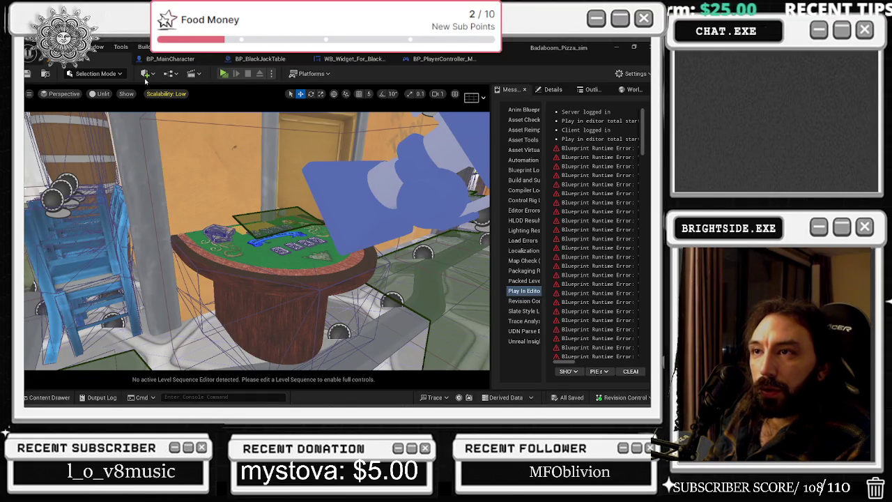
Start a two-player play-in-editor test and walk the first player to join the blackjack table.
left_click(223, 74)
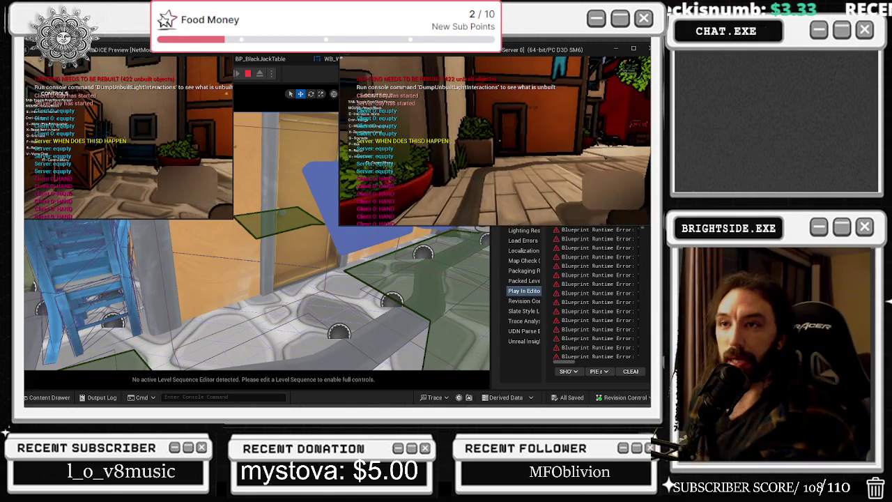
left_click(317, 82)
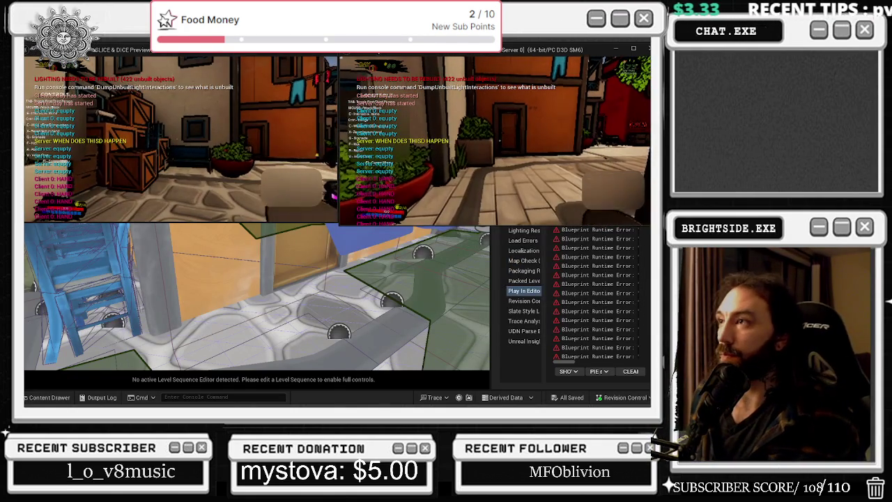
key("w")
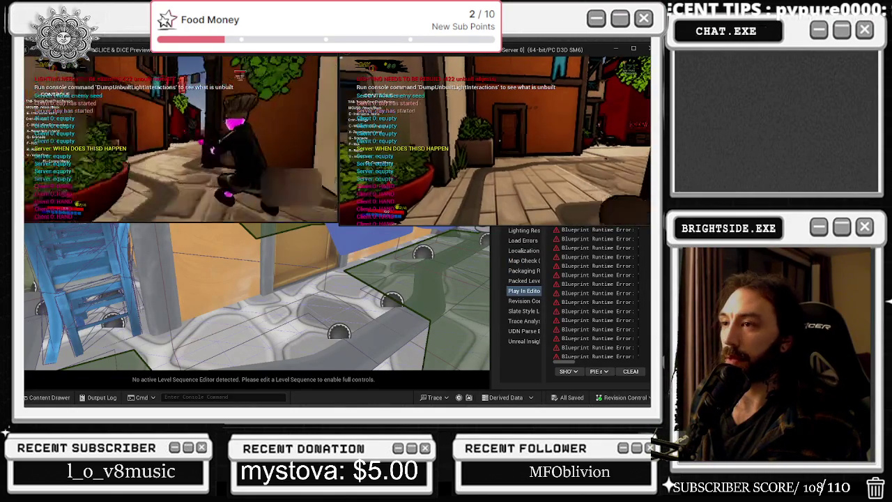
key("w")
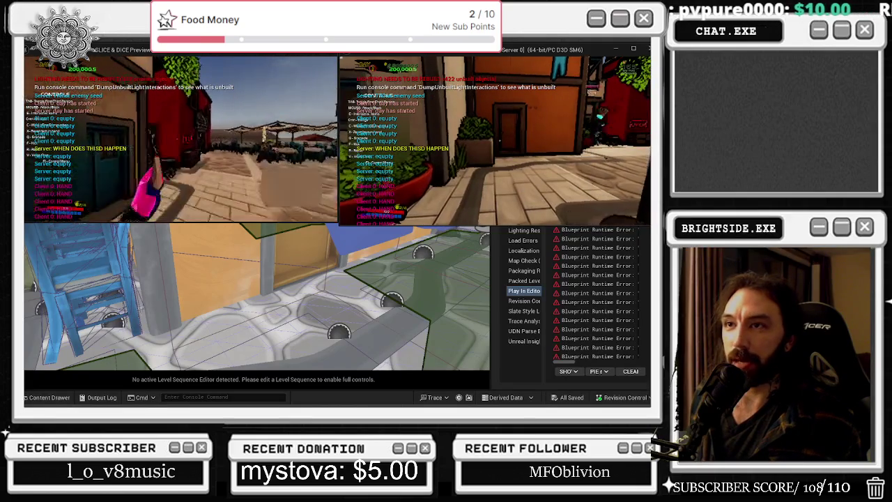
key("w")
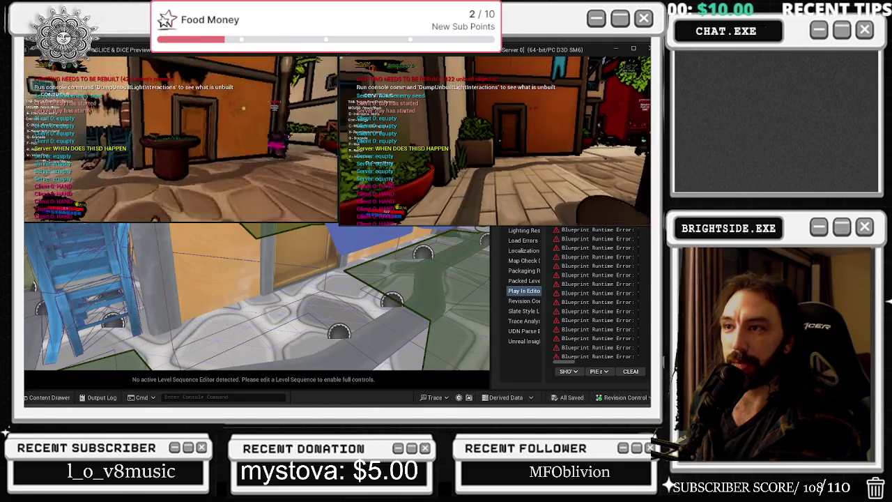
key("e")
Walk the second player to the blackjack table, join it and mark ready.
left_click(339, 137)
key("w")
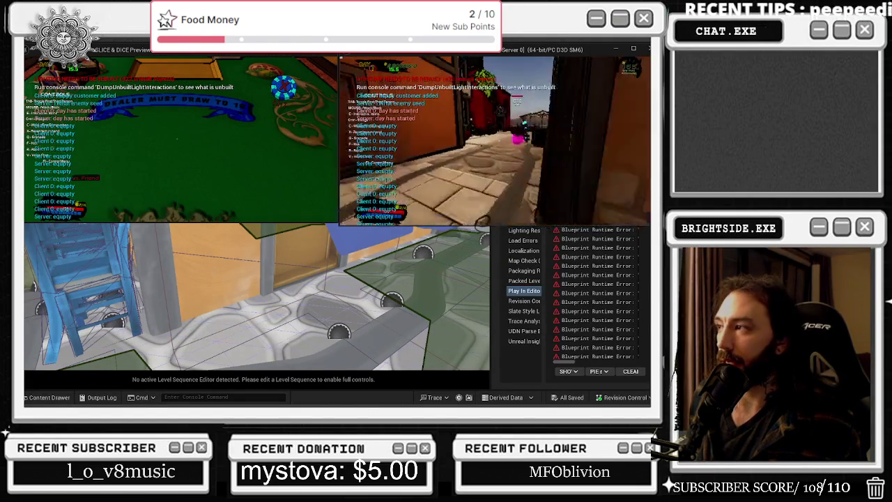
key("w")
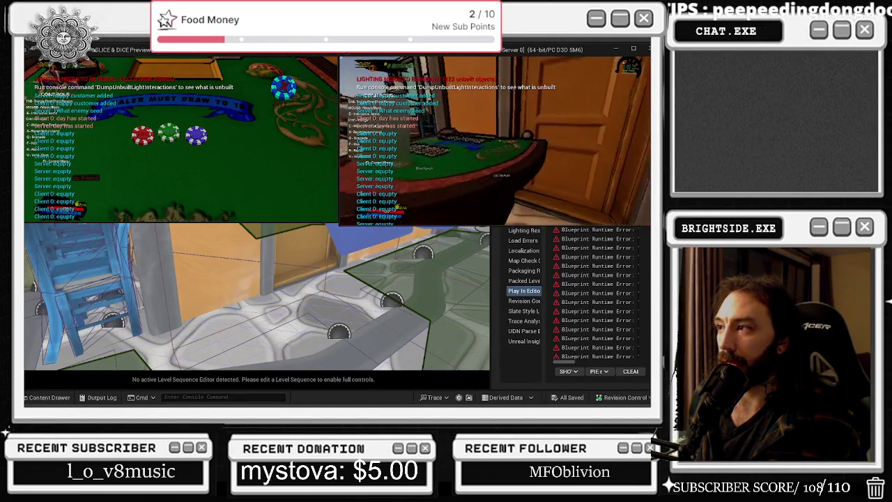
key("e")
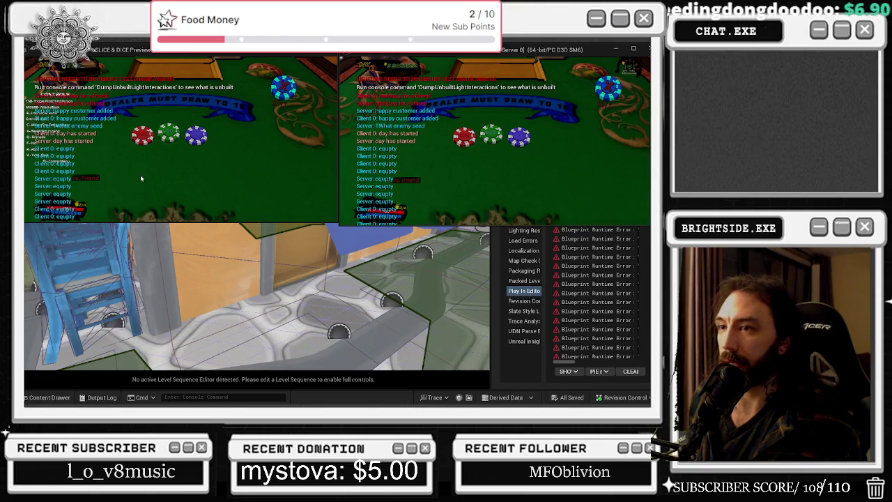
left_click(86, 183)
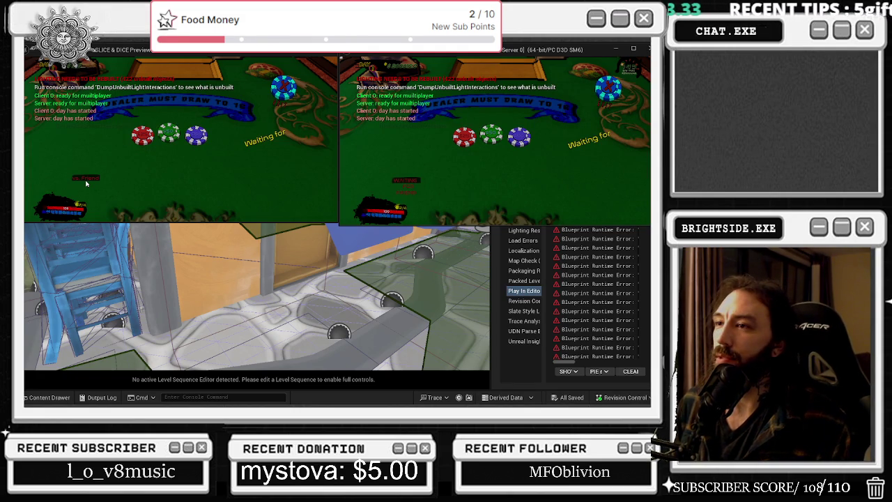
Bet the blue chip as player one and green and blue chips as player two, then stop the test.
left_click(197, 139)
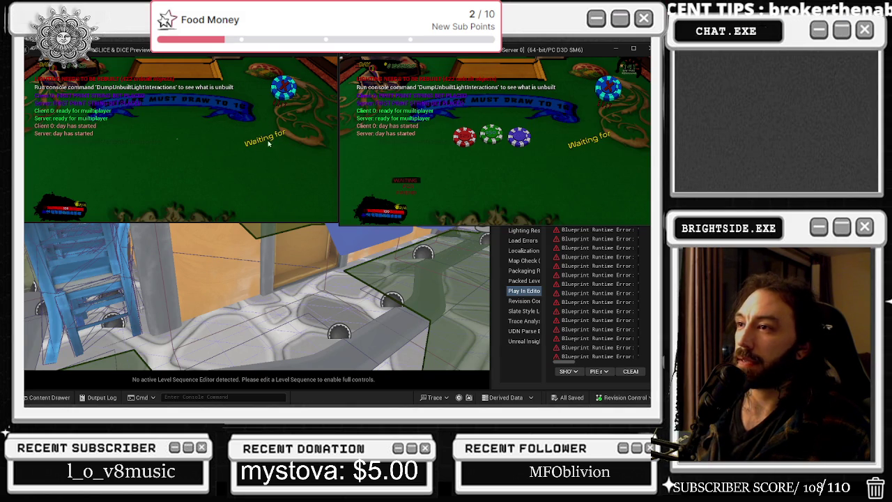
left_click(519, 136)
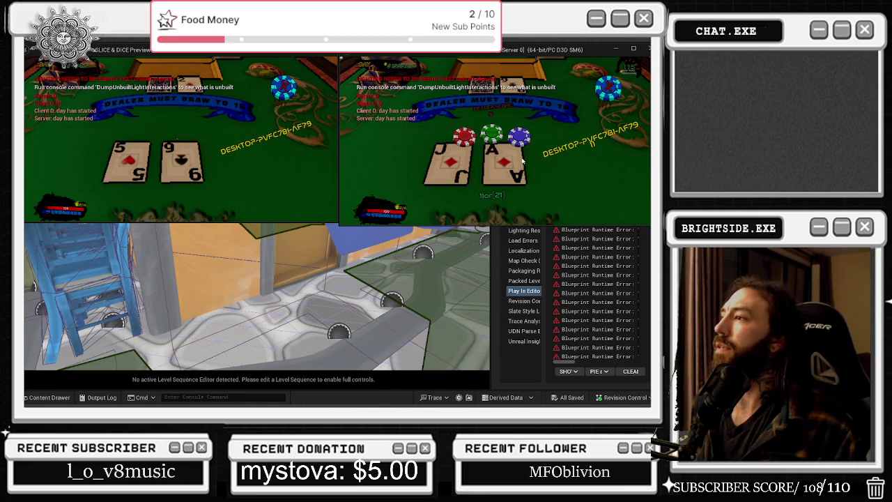
left_click(490, 135)
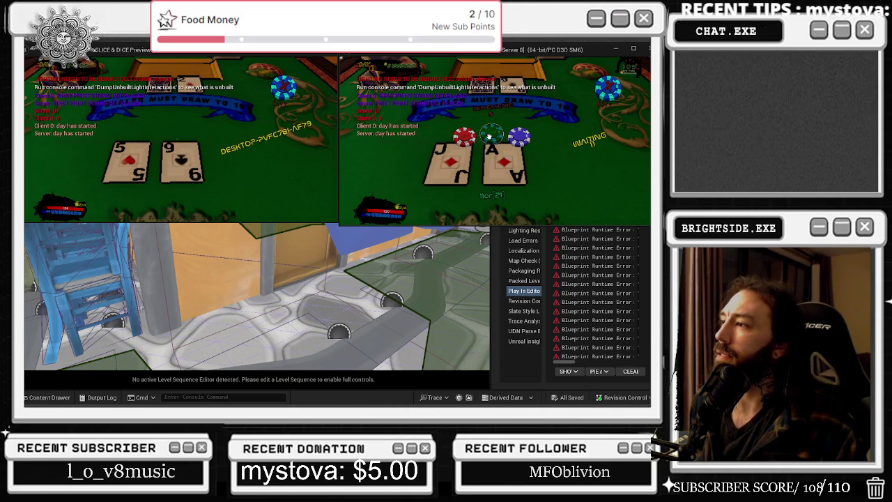
left_click(512, 138)
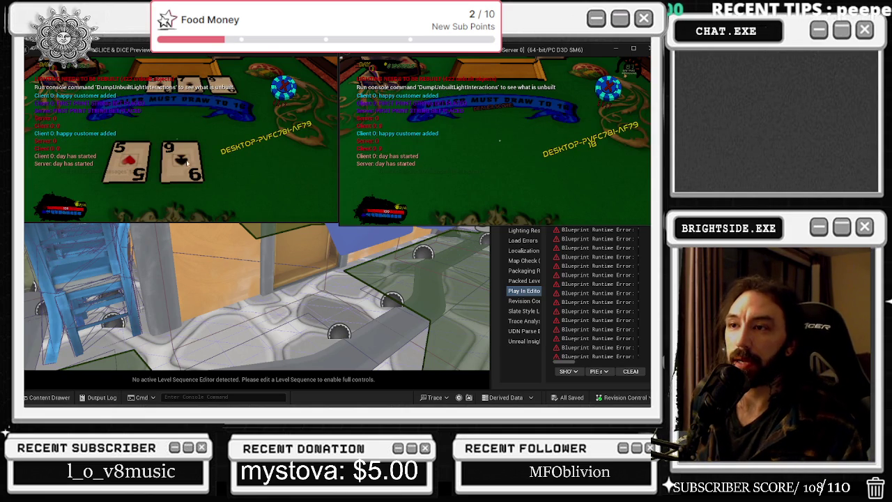
key("Escape")
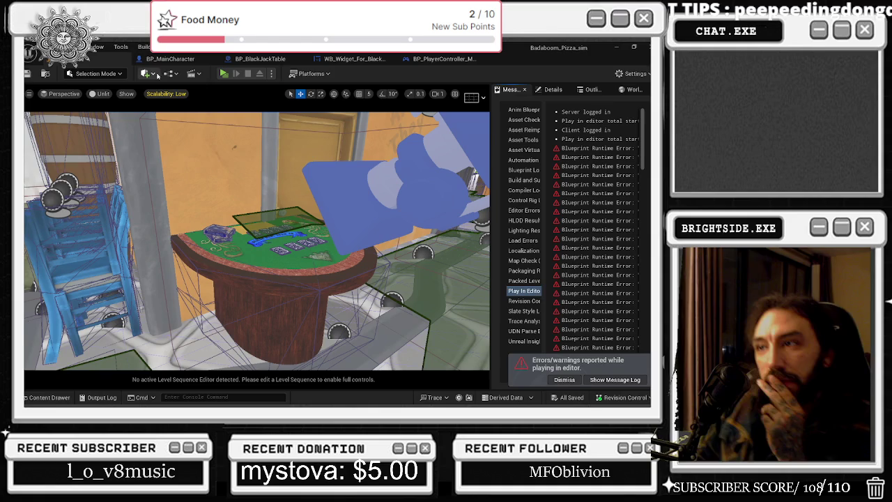
Look through the character, BP_BlackJackTable and blackjack widget blueprints, selecting the Turn on widget for yourself event.
left_click(180, 61)
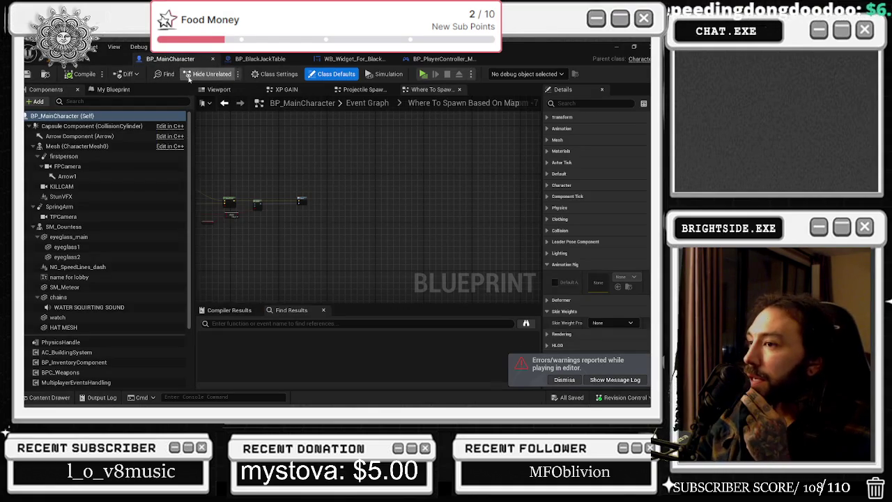
left_click(260, 62)
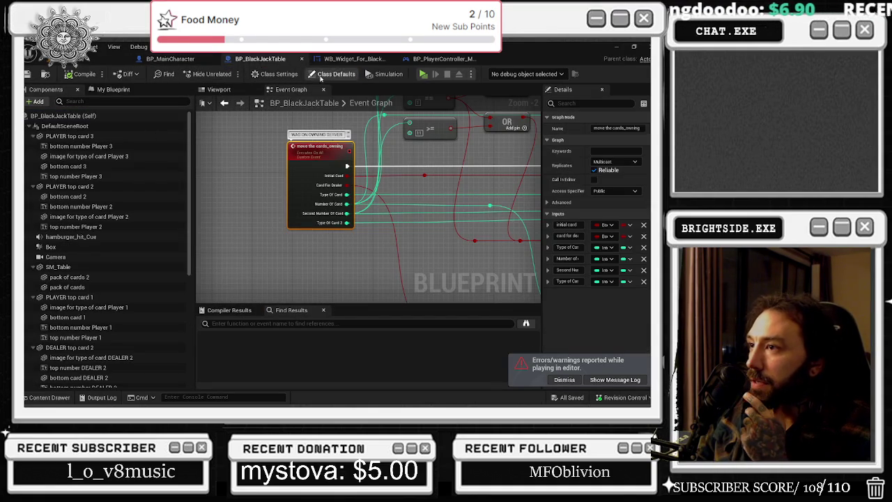
left_click(395, 62)
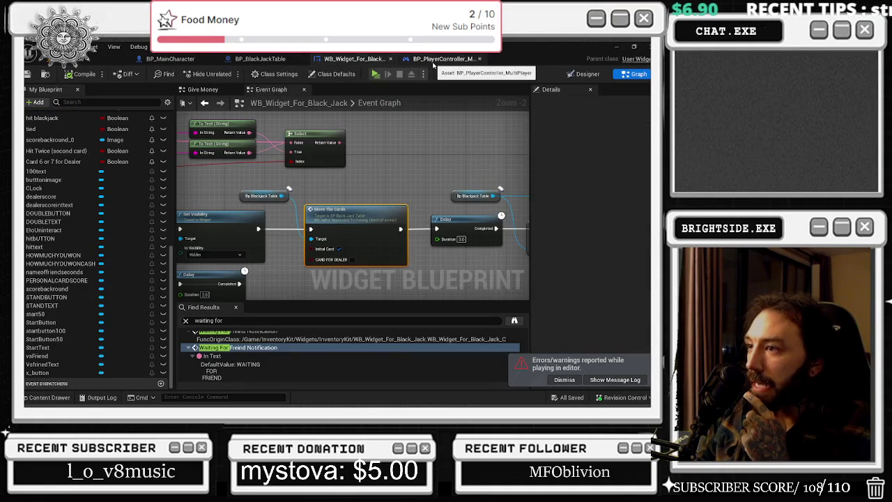
scroll(307, 230, "down", 3)
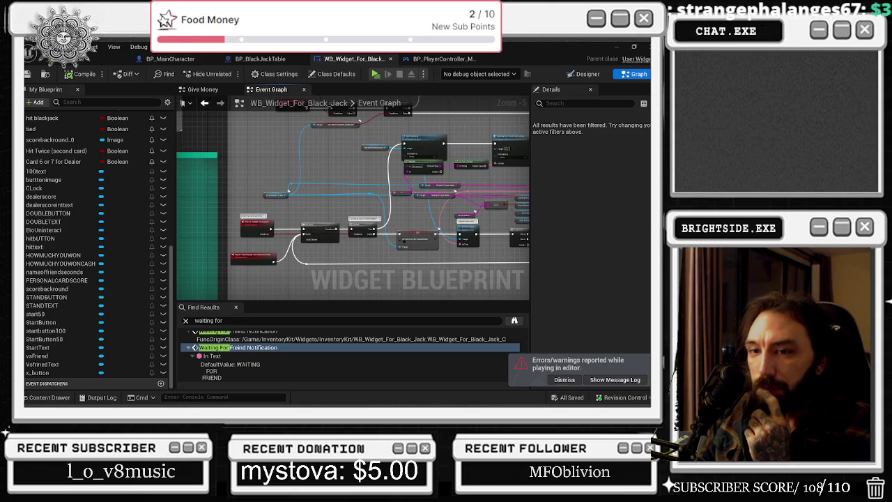
scroll(250, 233, "up", 2)
left_click(251, 239)
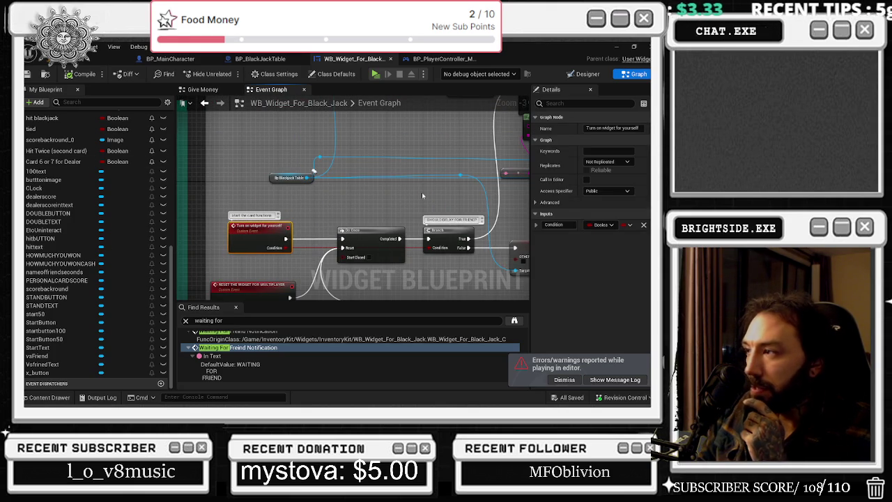
left_click_drag(421, 196, 401, 161)
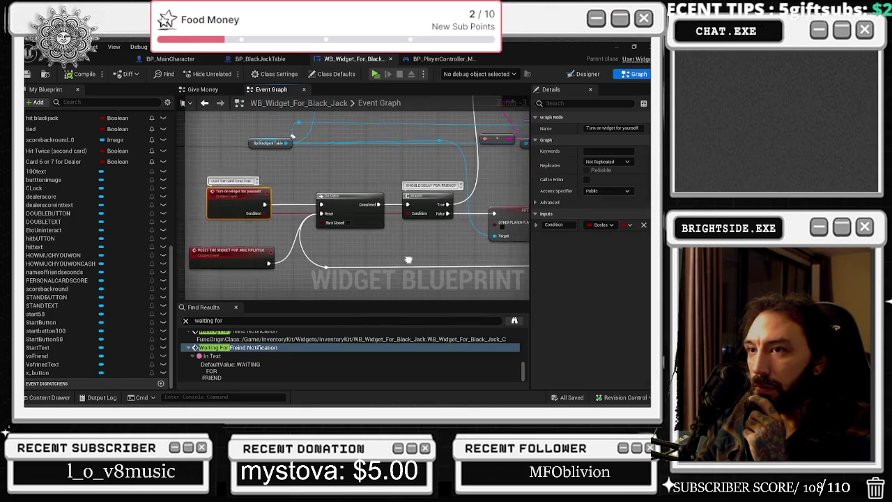
Check the player controller event graph, then bring up the BP_BlackJackTable event graph.
left_click(441, 59)
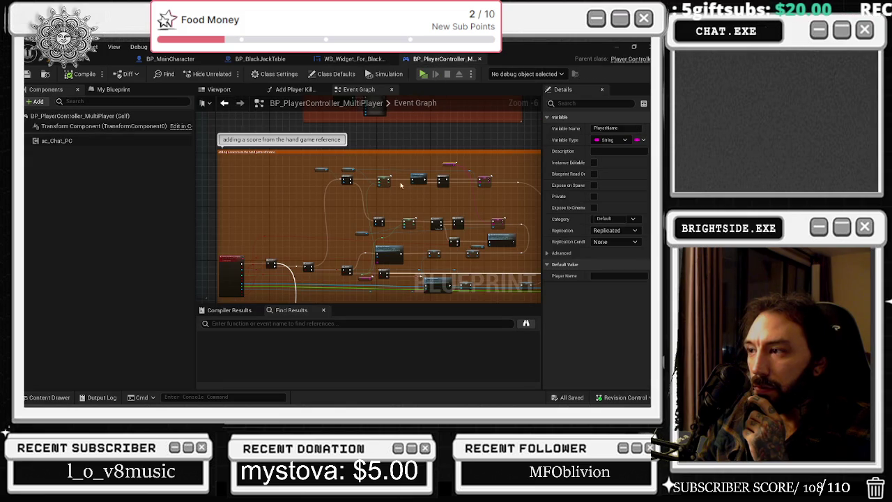
scroll(302, 261, "up", 1)
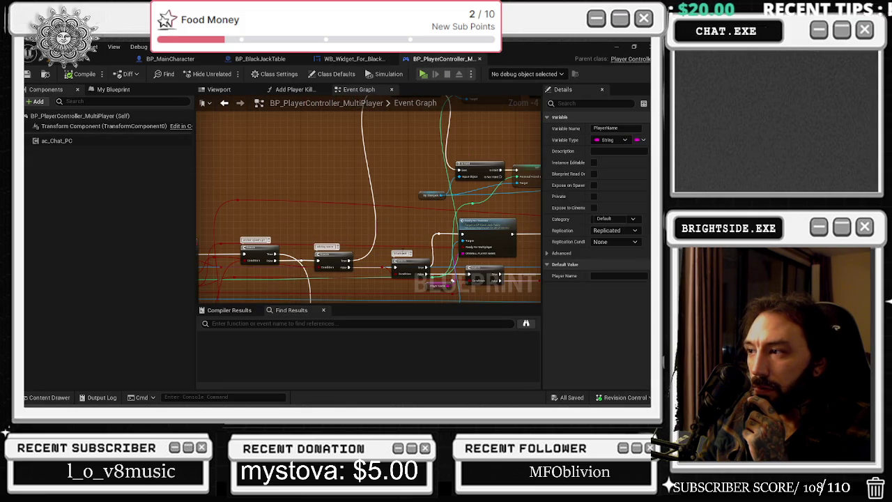
scroll(403, 219, "up", 1)
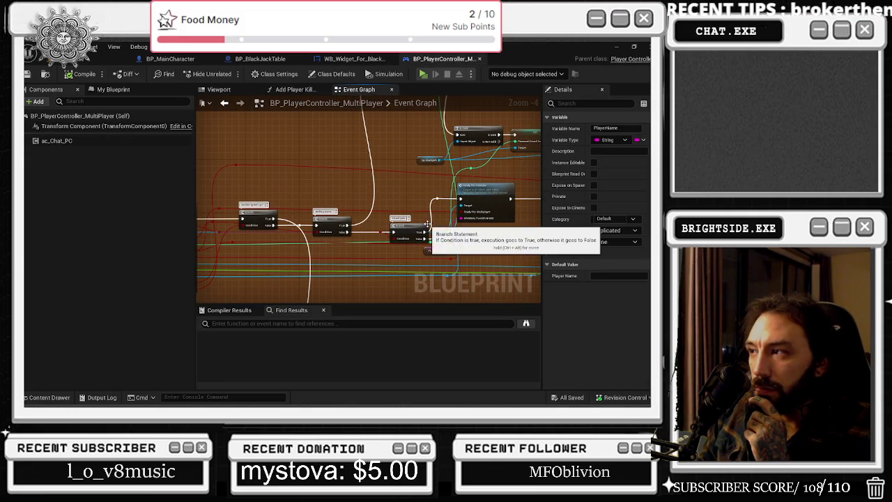
left_click(260, 59)
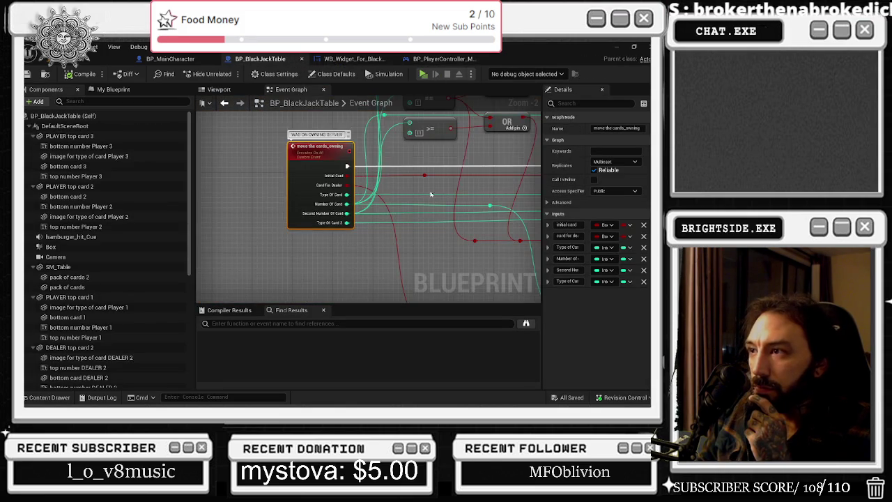
Select MOVE THE CARDS_DEAL and check its replication choices without changing them.
scroll(297, 230, "up", 2)
scroll(334, 226, "down", 2)
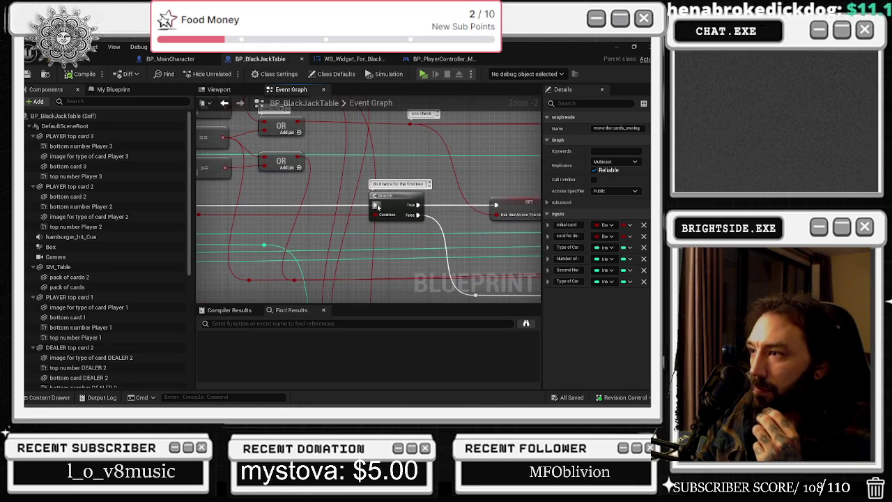
scroll(418, 217, "down", 2)
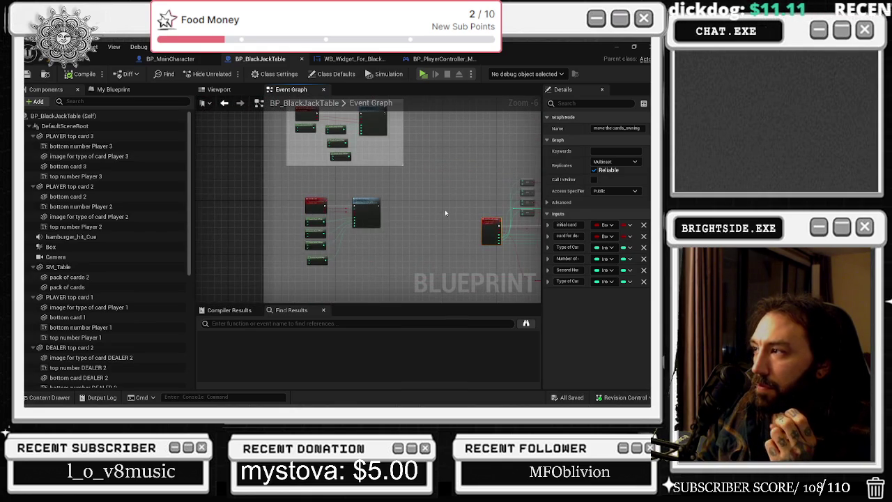
left_click_drag(445, 209, 423, 284)
left_click(282, 194)
left_click_drag(399, 232, 377, 197)
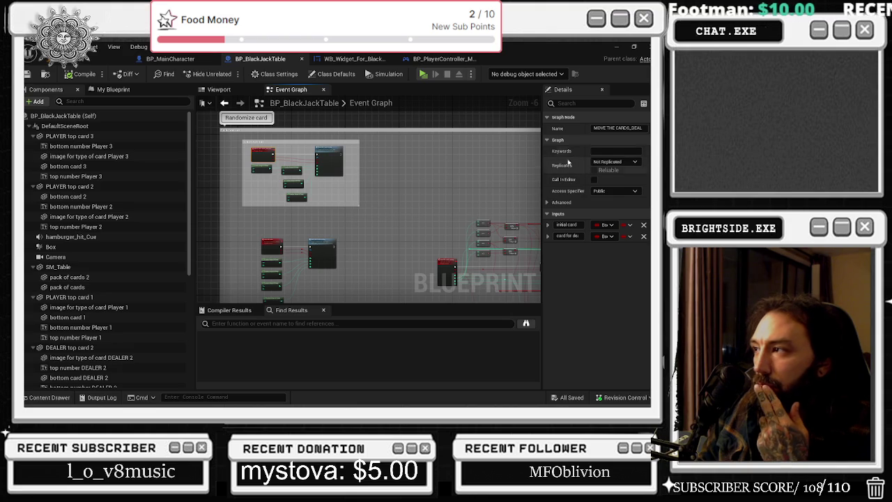
left_click(613, 162)
left_click(457, 206)
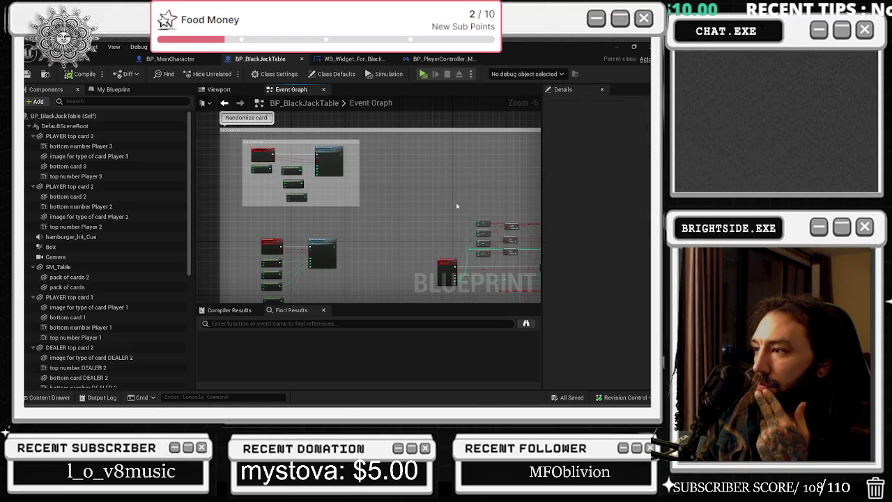
Add 'own was multi' to the move the cards_owning comment and check its replication setting.
scroll(439, 264, "up", 7)
type("WAS ON OWNING SERVER -")
left_click(317, 183)
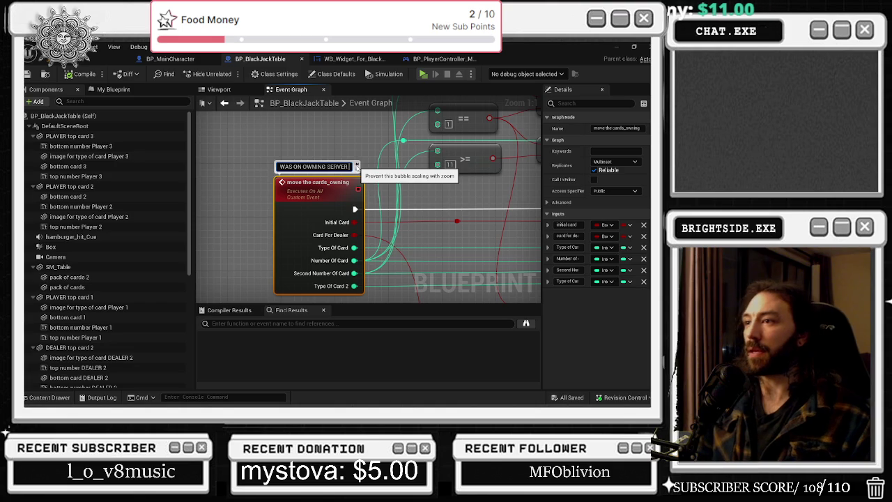
type("ow")
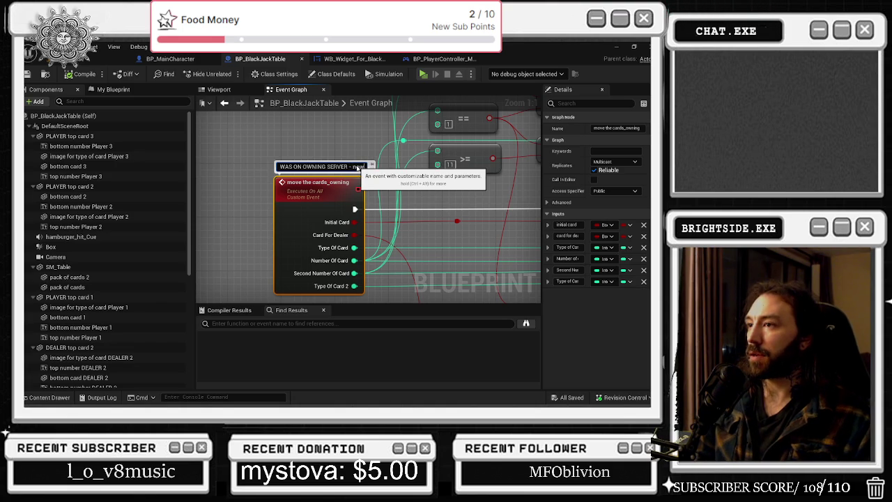
type("n was multi")
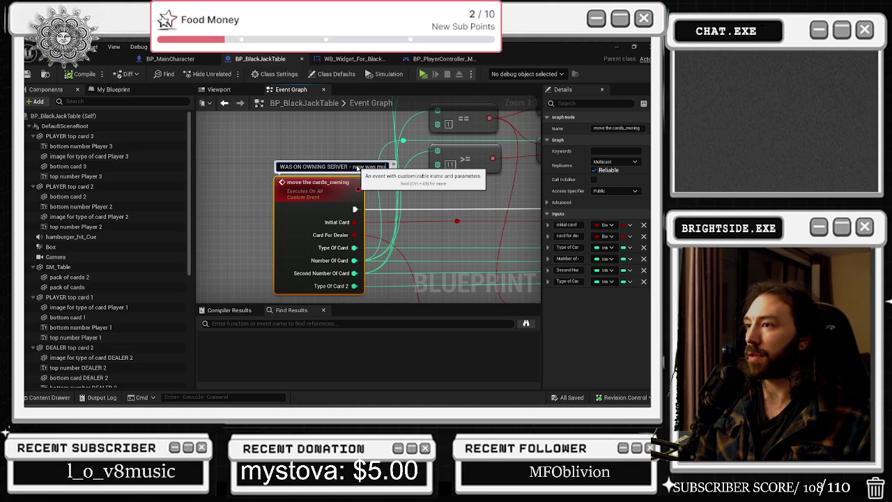
key("Return")
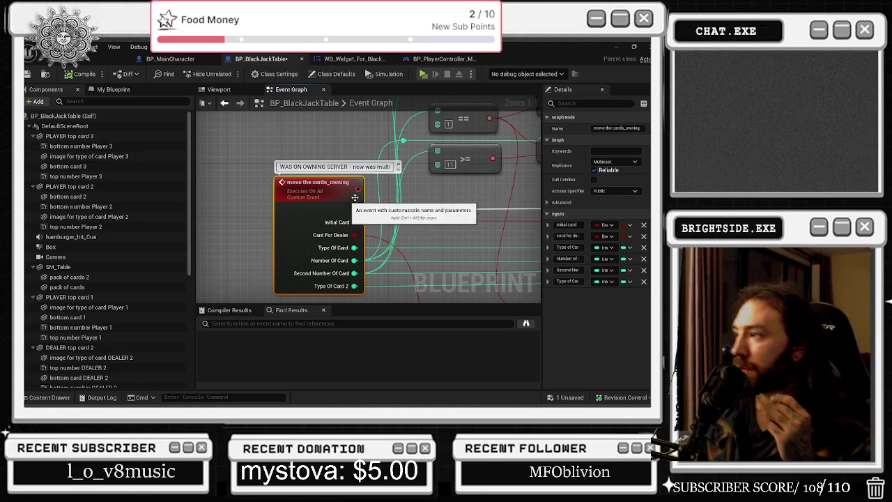
left_click(613, 161)
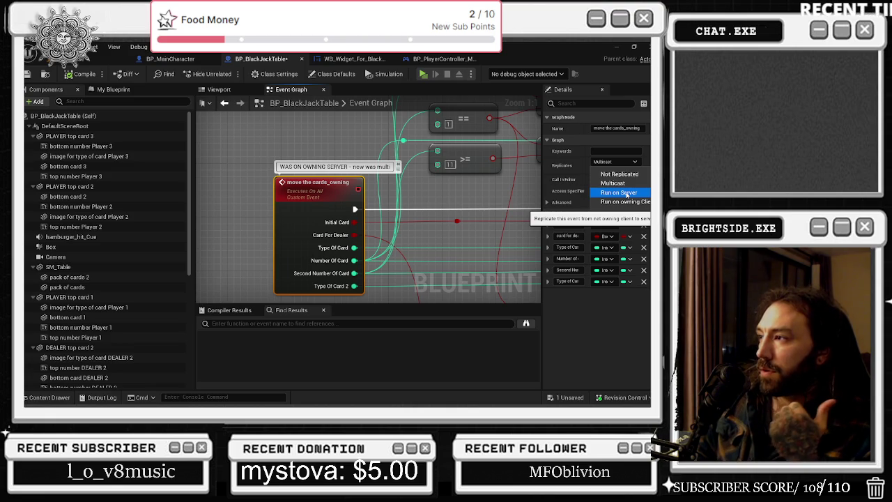
Leave move the cards_owning on Multicast, then set MOVE THE CARDS_DEALER to Run on Server, Reliable.
left_click(433, 202)
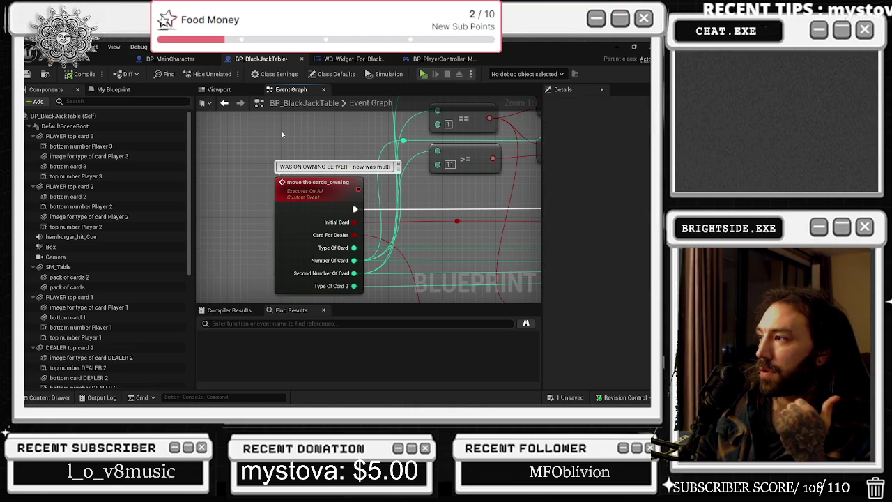
left_click(335, 203)
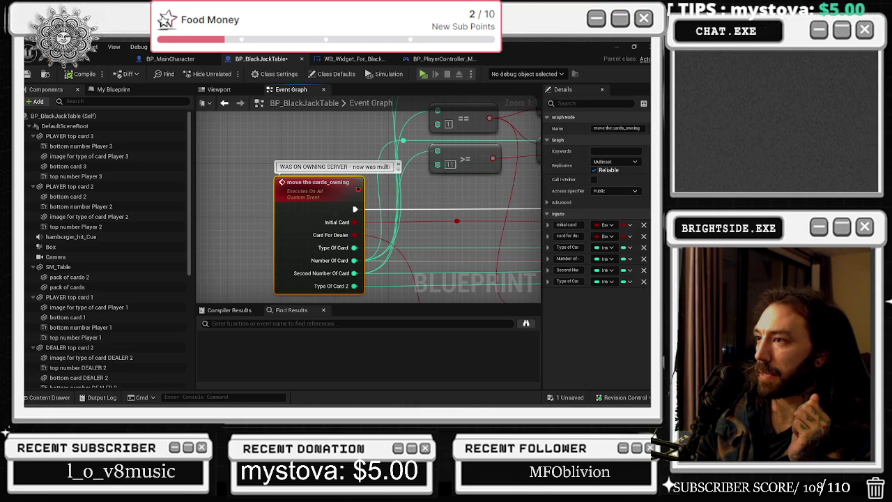
scroll(363, 236, "down", 3)
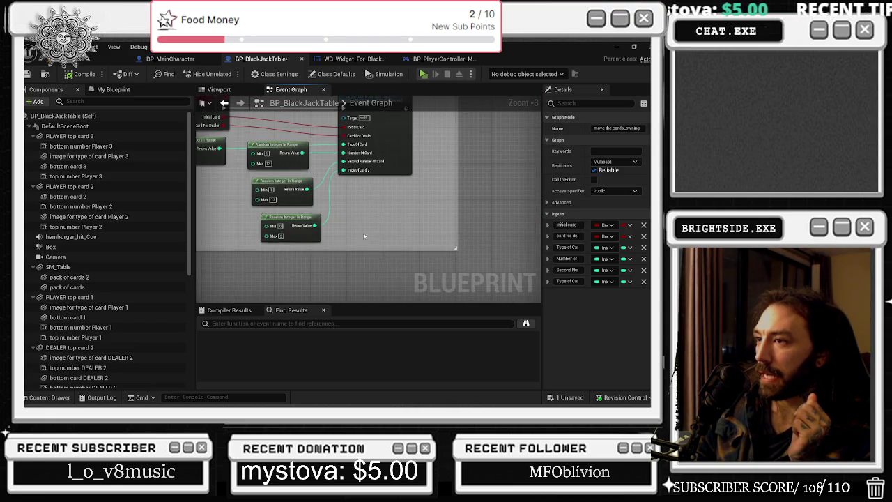
double_click(429, 201)
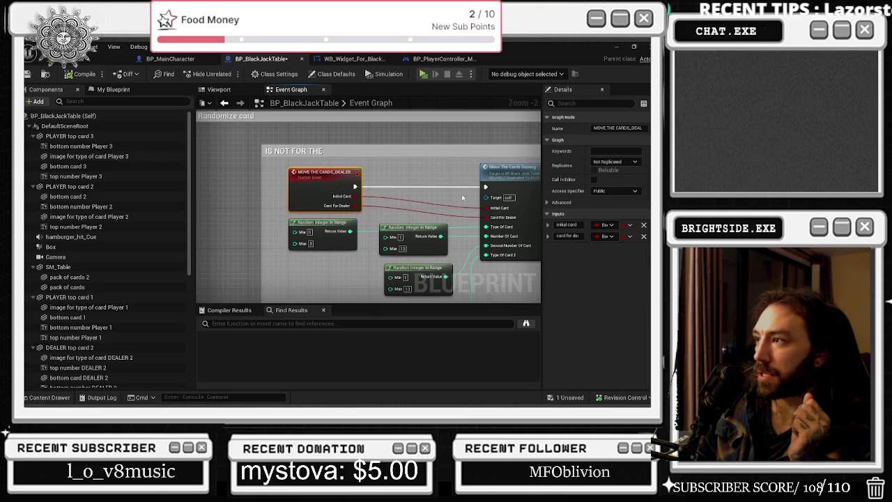
left_click(613, 162)
left_click(505, 249)
left_click(504, 249)
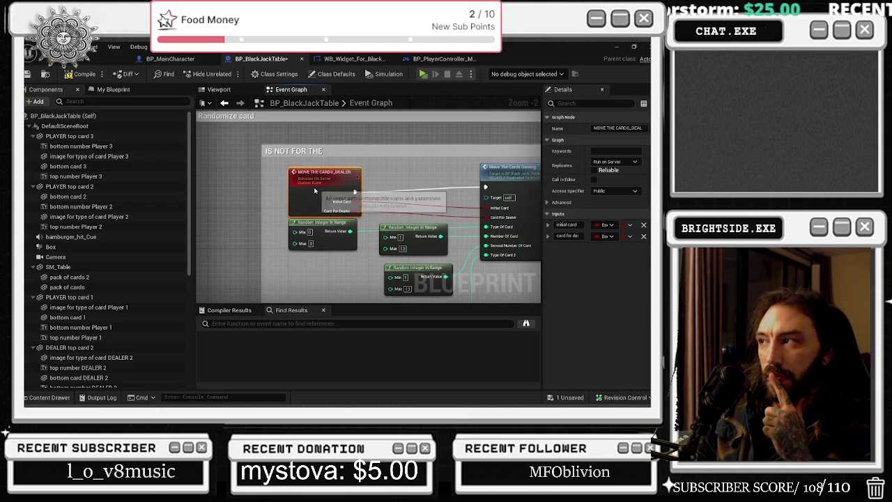
left_click_drag(309, 173, 303, 168)
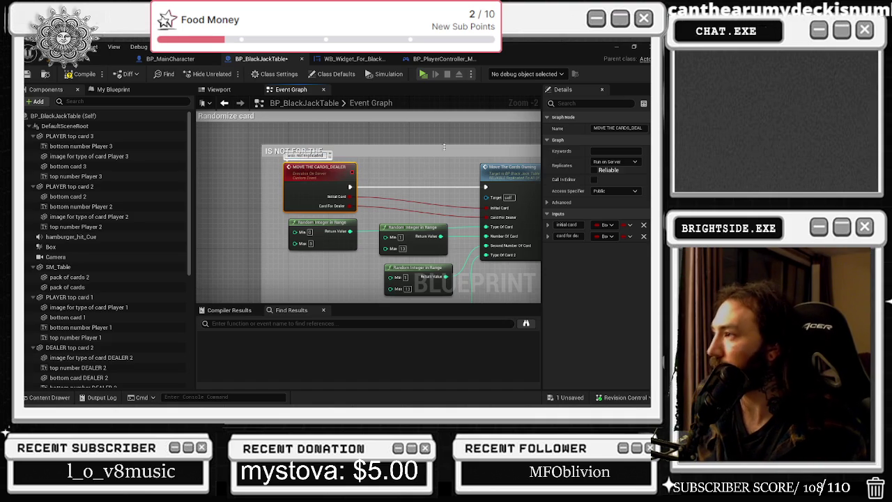
left_click(595, 171)
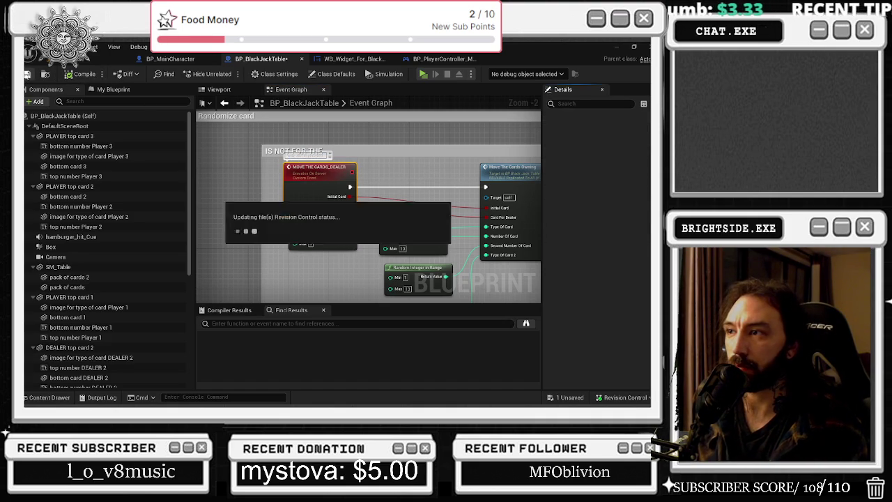
left_click(104, 58)
Save the level, run a two-player play-in-editor test across both windows, then restart it.
key("ctrl+s")
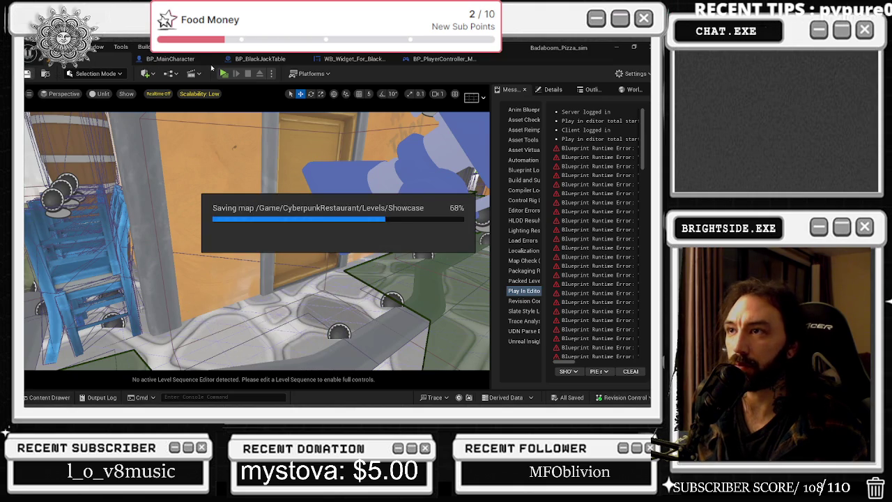
left_click(223, 73)
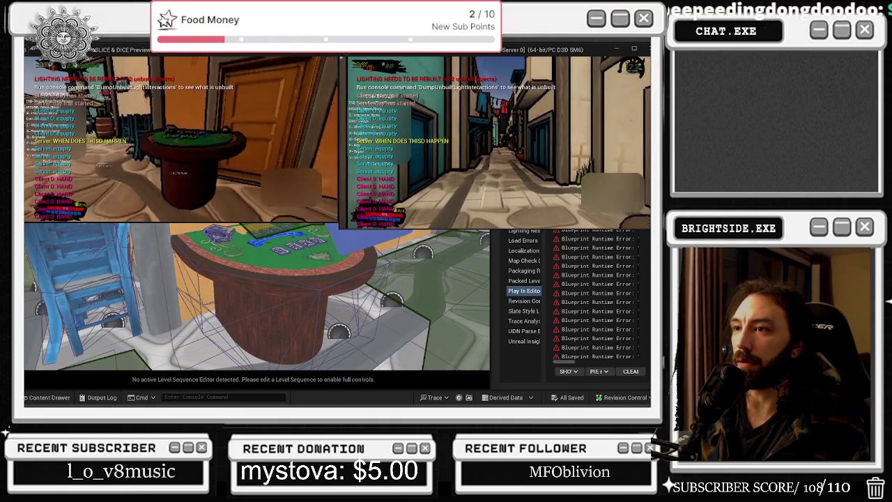
key("alt+Tab")
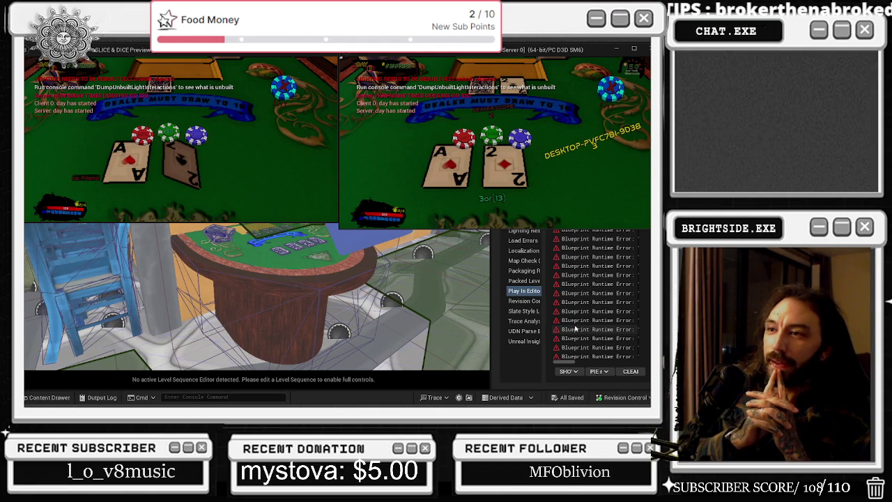
key("Escape")
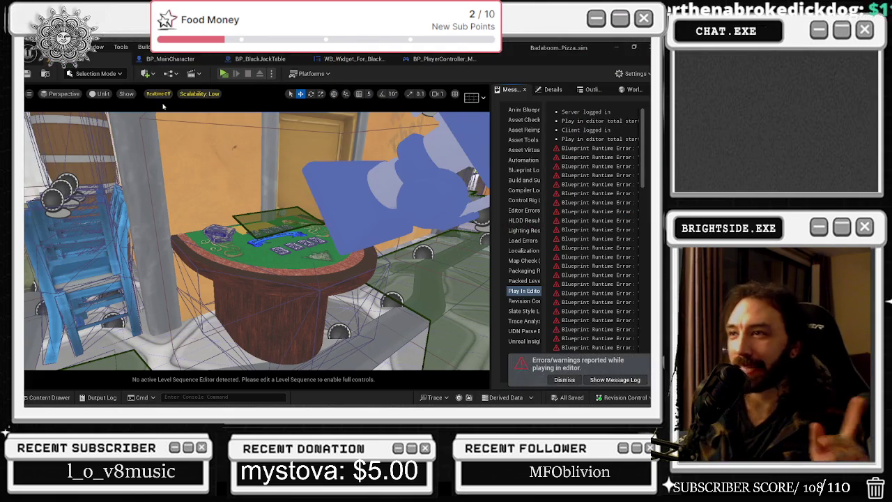
left_click(224, 74)
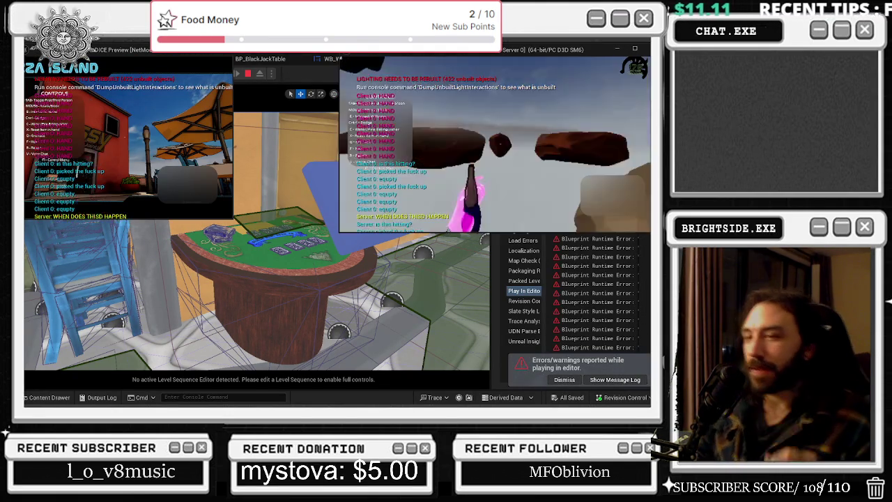
key("alt+Tab")
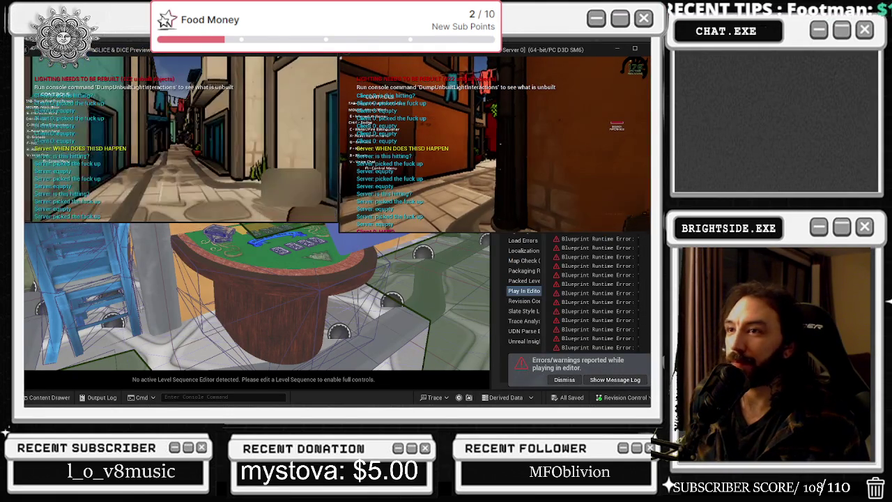
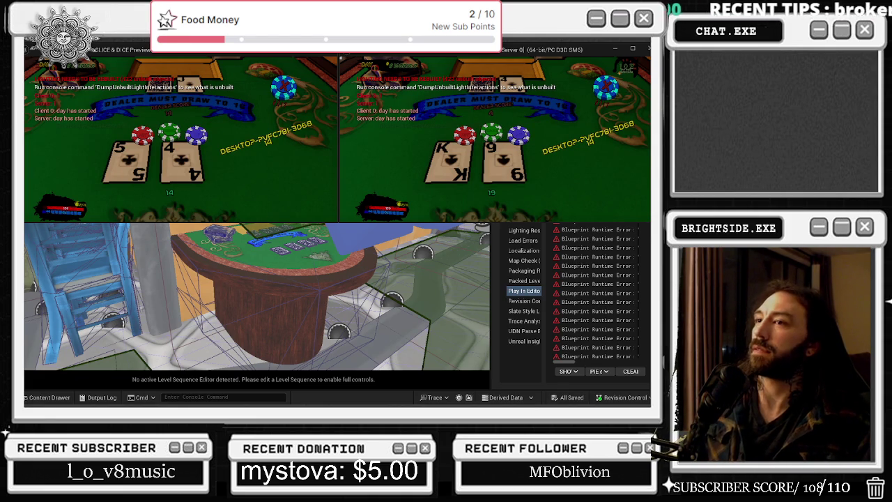
Stop the play session and show the BP_BlackJackTable Event Graph at the dealer card-moving event.
key("Escape")
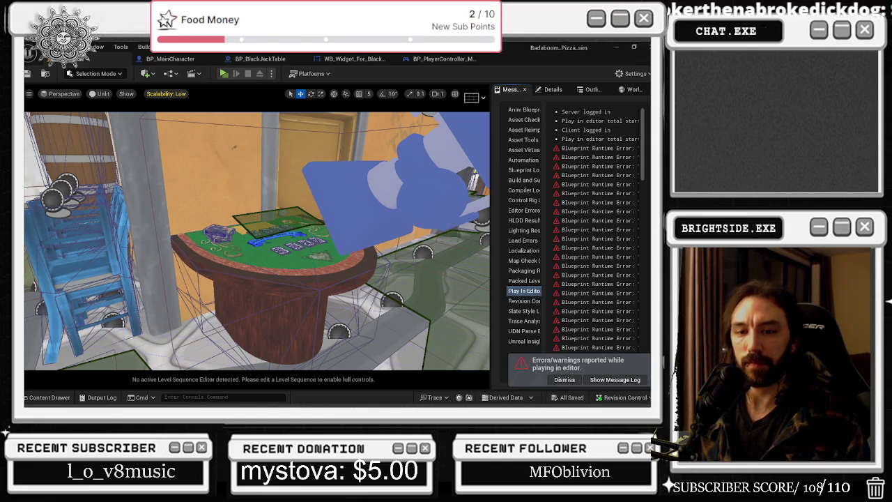
left_click(443, 58)
key("alt+Tab")
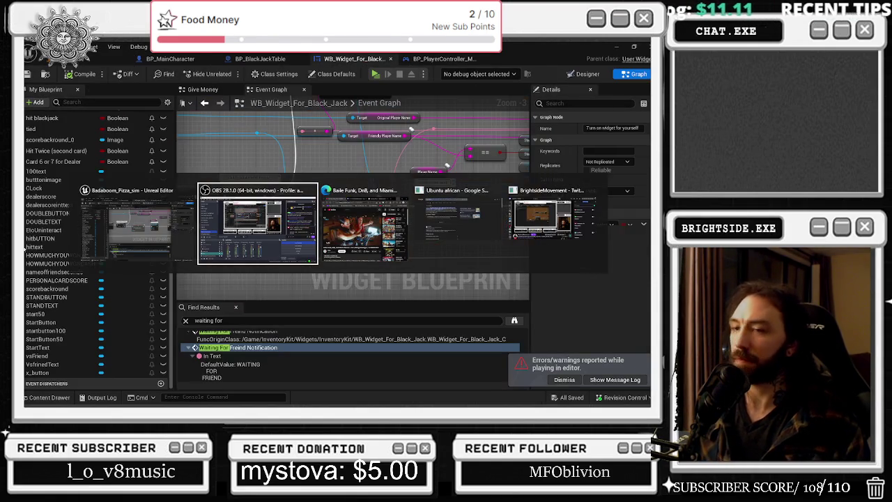
key("Escape")
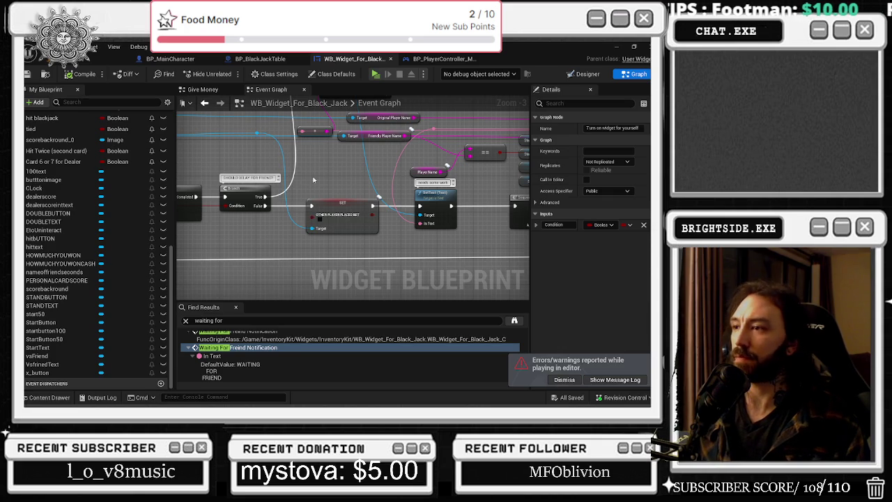
left_click(260, 59)
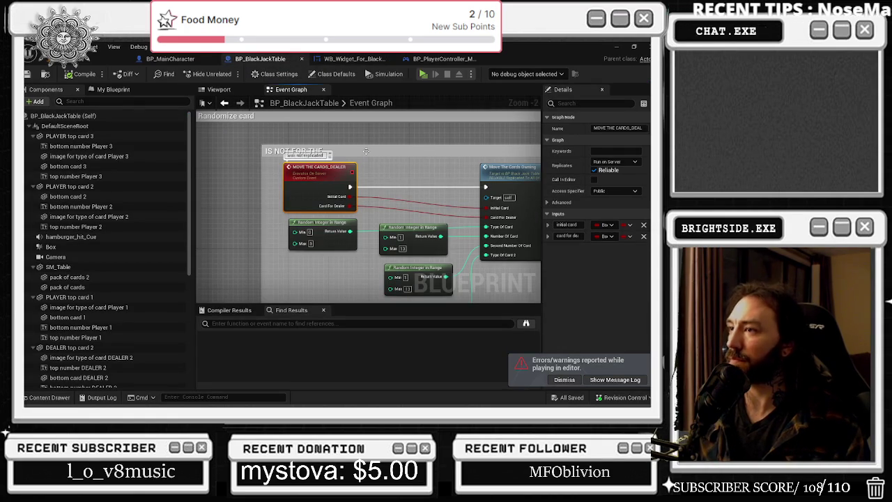
Locate the Move The Cards call in the WB_Widget_For_Black_Jack graph.
left_click_drag(359, 145, 369, 134)
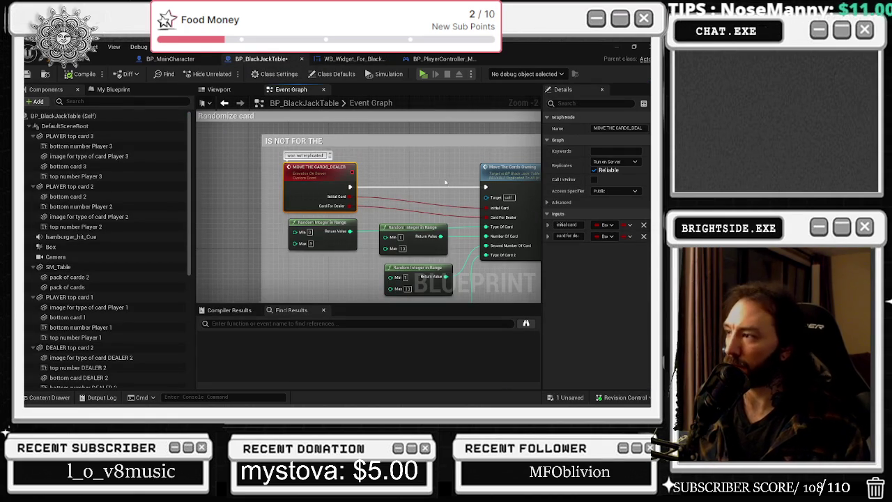
scroll(445, 183, "down", 3)
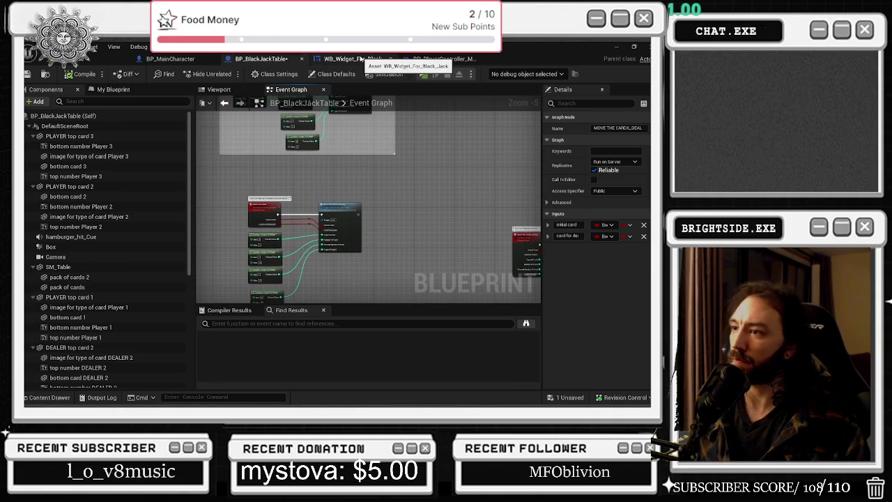
left_click(354, 59)
mouse_move(358, 137)
left_mouse_down()
mouse_move(320, 168)
mouse_move(219, 184)
left_mouse_up()
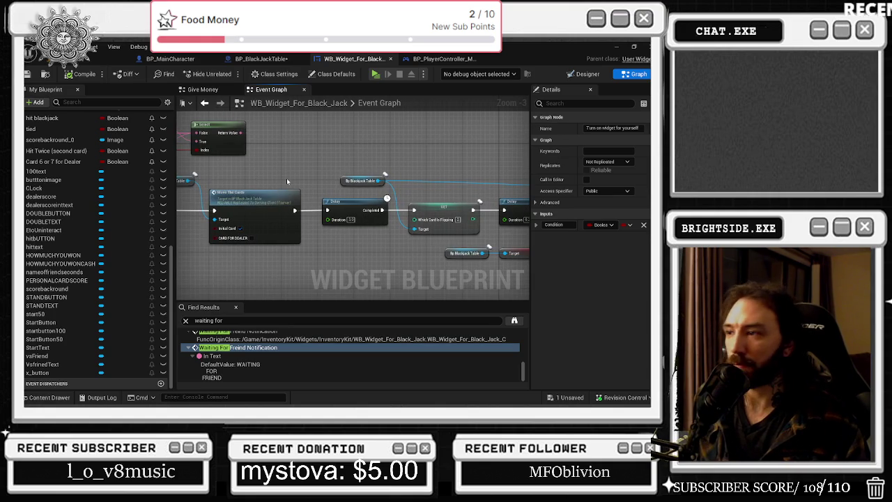
mouse_move(286, 177)
left_mouse_down()
mouse_move(212, 146)
mouse_move(418, 129)
left_mouse_up()
mouse_move(302, 120)
left_mouse_down()
mouse_move(369, 175)
mouse_move(255, 180)
left_mouse_up()
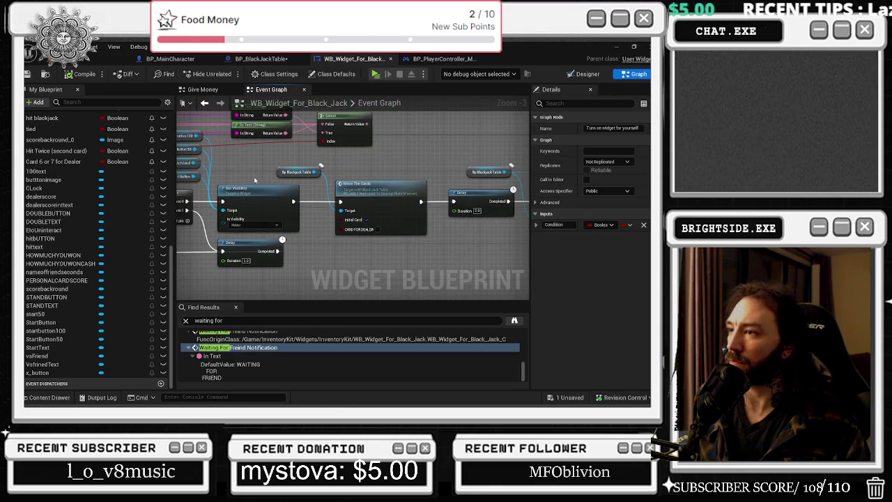
Follow Move The Cards into BP_BlackJackTable and select the move the cards_owning event.
left_click(363, 185)
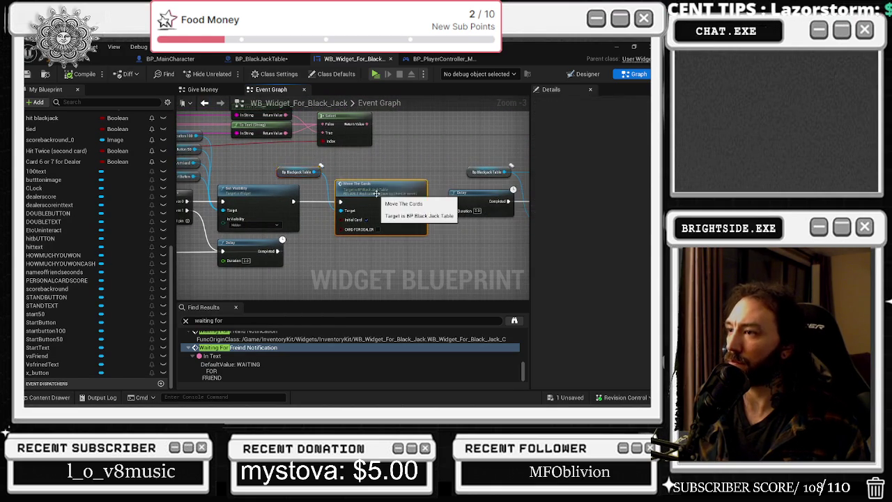
double_click(363, 185)
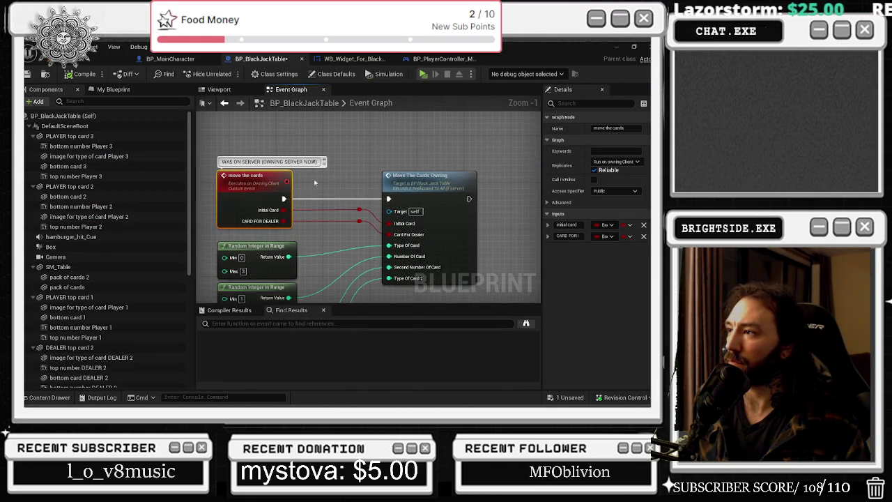
scroll(352, 173, "down", 1)
left_click_drag(353, 173, 313, 232)
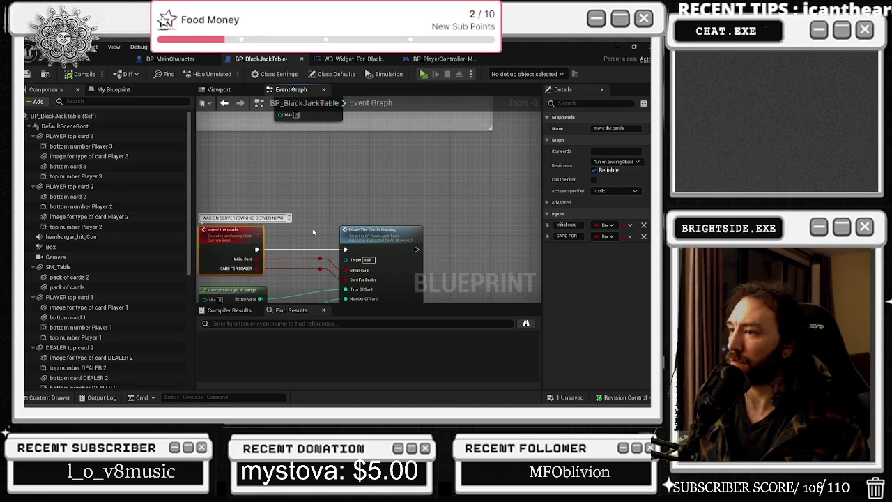
scroll(466, 225, "down", 1)
left_click_drag(465, 225, 280, 203)
left_click(393, 241)
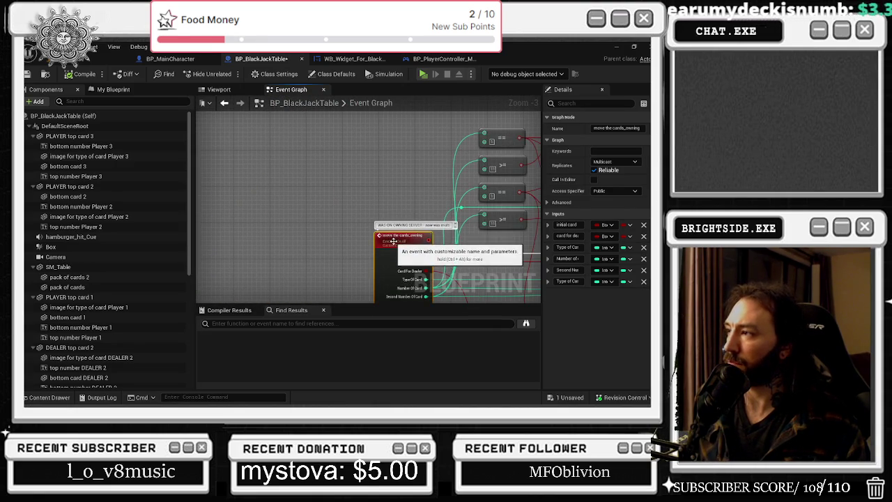
Set the move the cards_owning event's replication to Run on owning Client.
left_click_drag(463, 229, 415, 189)
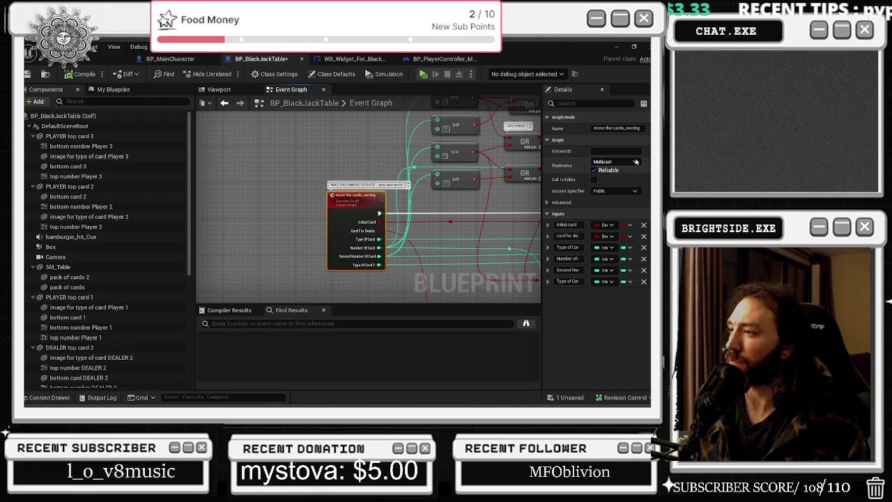
scroll(396, 183, "up", 1)
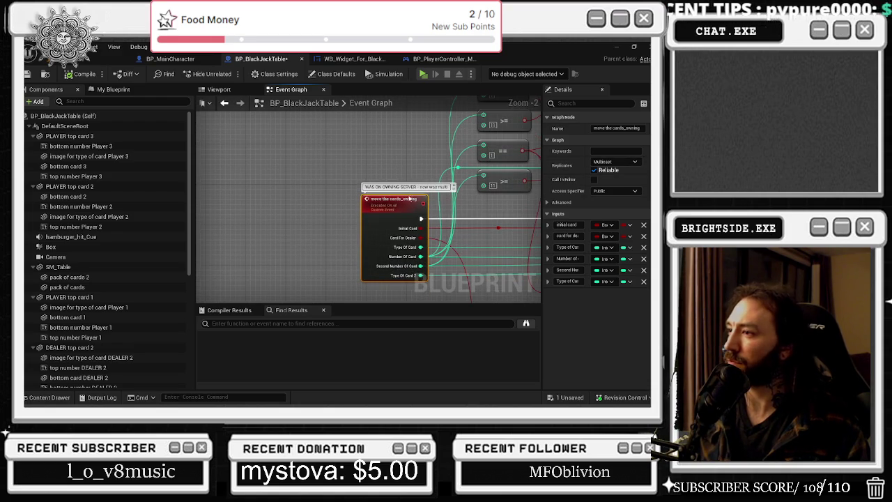
left_click(613, 161)
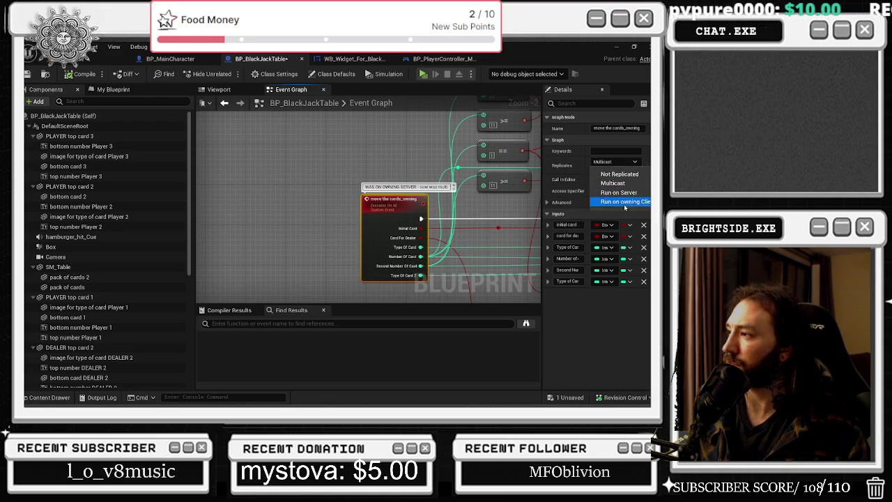
left_click(322, 127)
left_click_drag(377, 214, 362, 214)
Confirm MOVE THE CARDS_DEALER stays Run on Server, then save BP_BlackJackTable.
scroll(362, 214, "down", 2)
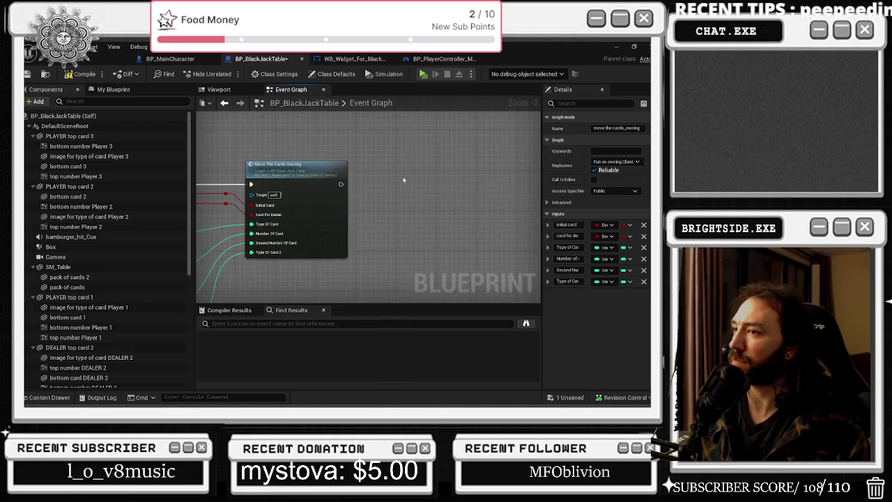
scroll(297, 203, "up", 2)
double_click(296, 202)
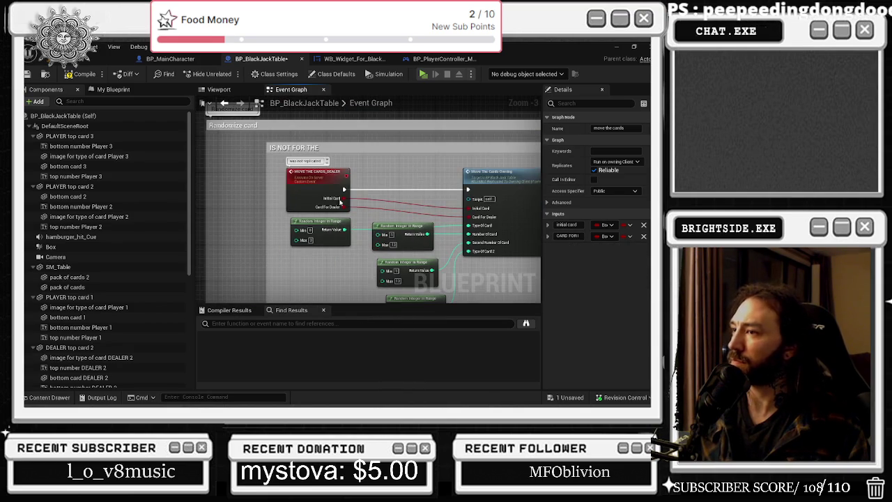
left_click(623, 162)
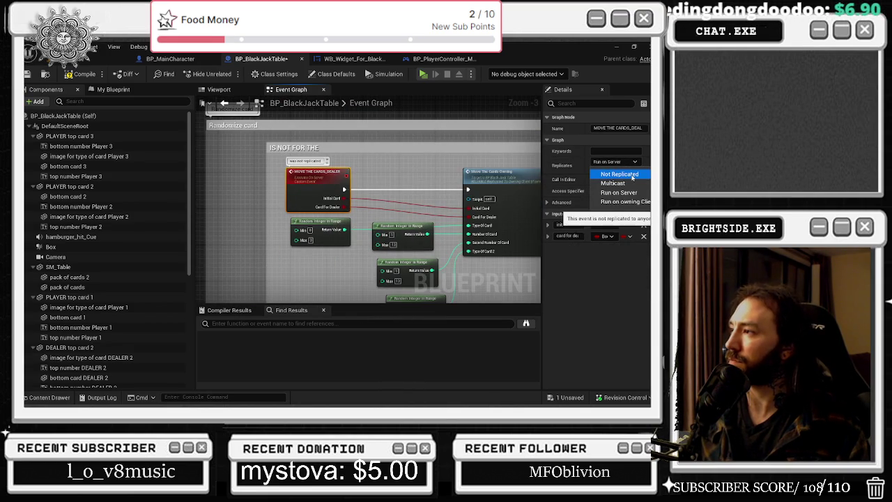
left_click(432, 172)
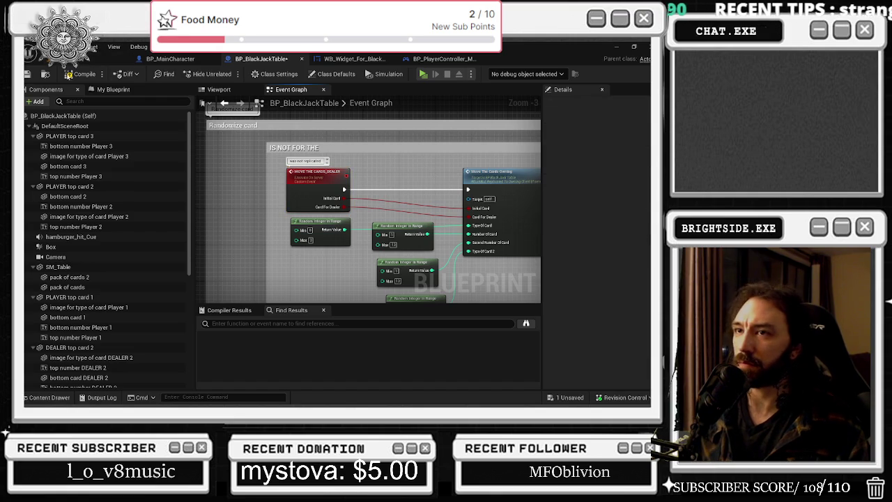
left_click(26, 75)
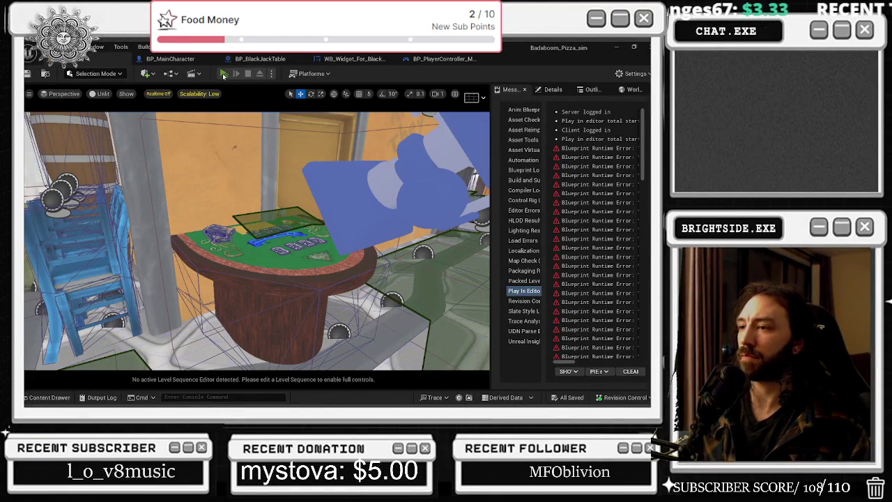
Start a two-player test and bet chips in both game windows, dealing 6–3 and 8–10 hands.
left_click(224, 75)
key("alt+Tab")
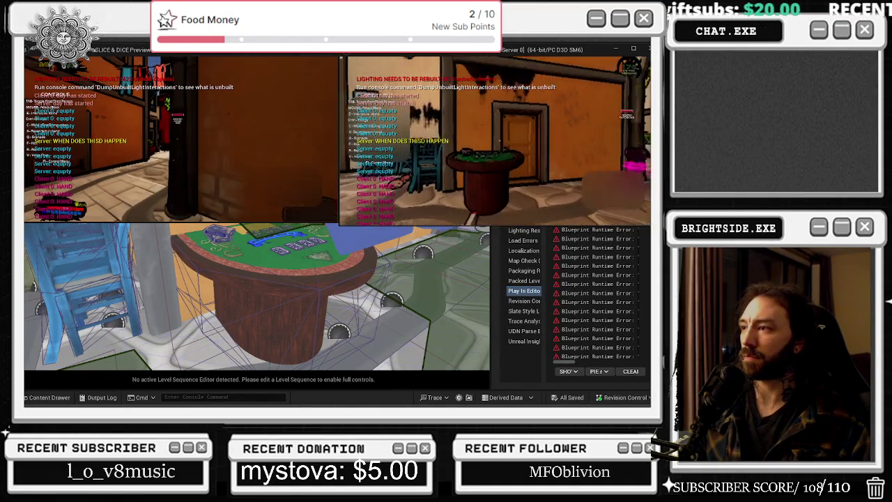
key("alt+Tab")
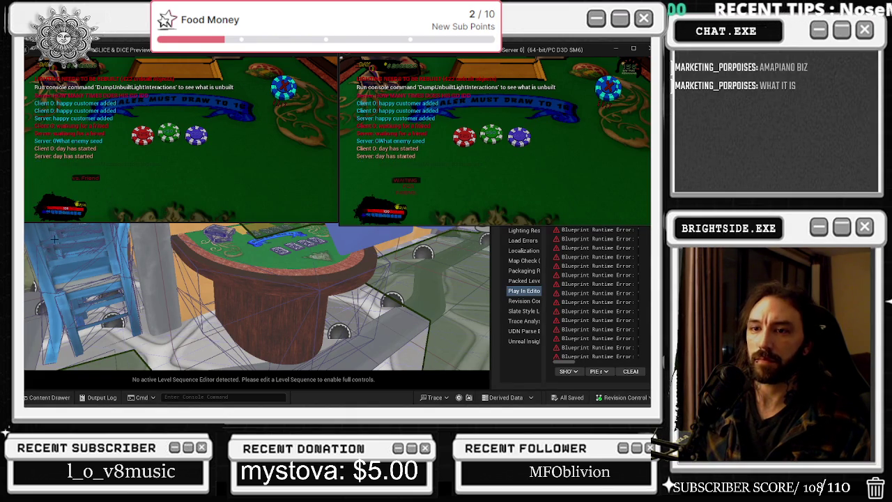
left_click(195, 136)
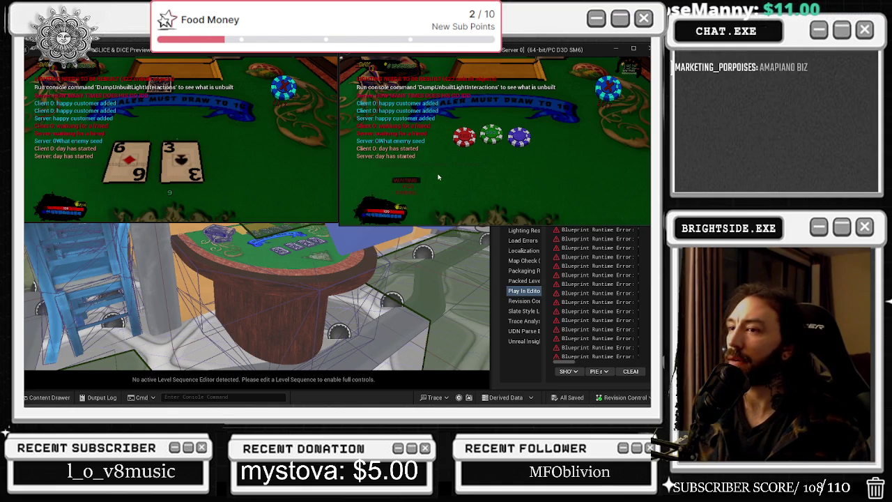
left_click(520, 137)
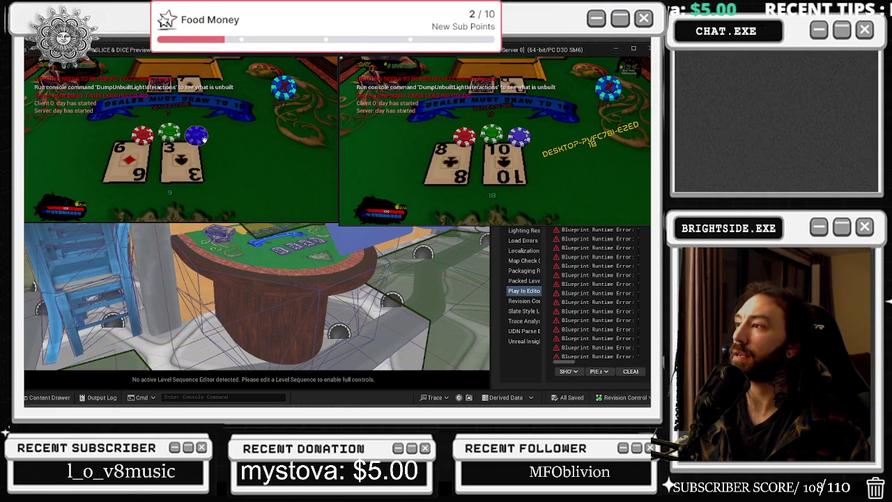
Finish the left player's round with an extra card, then bet in both windows for new hands.
left_click(200, 136)
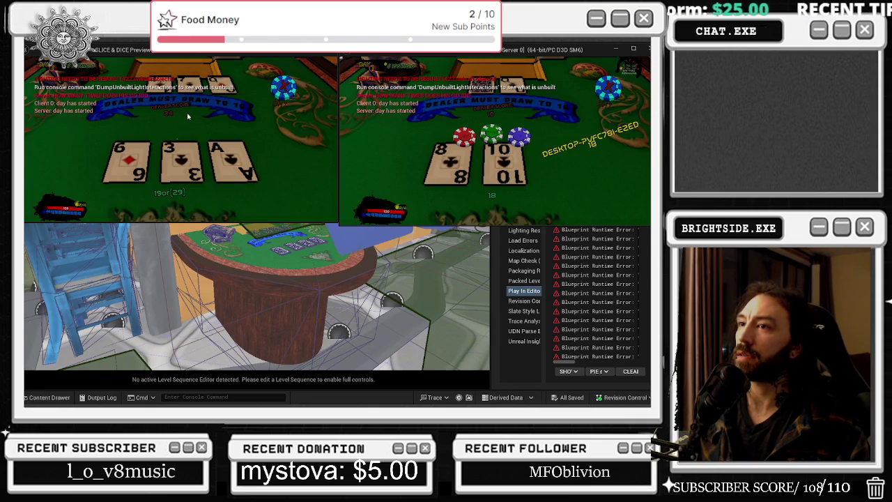
left_click(212, 179)
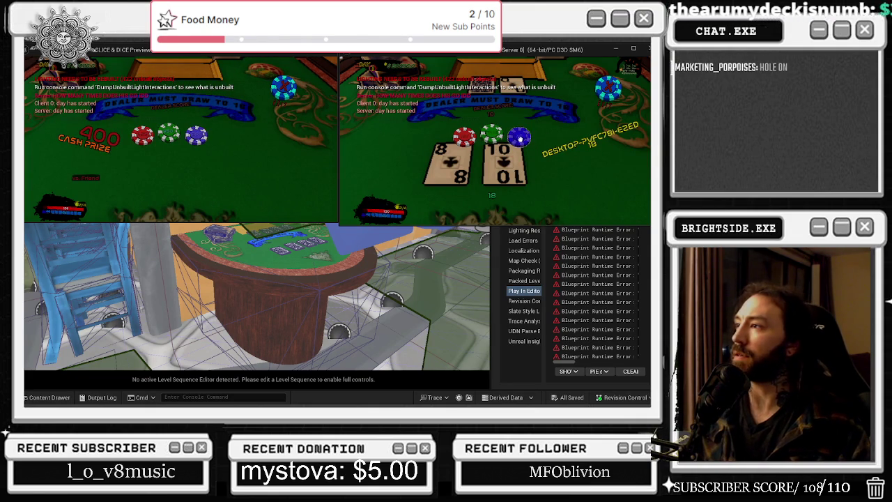
left_click(491, 139)
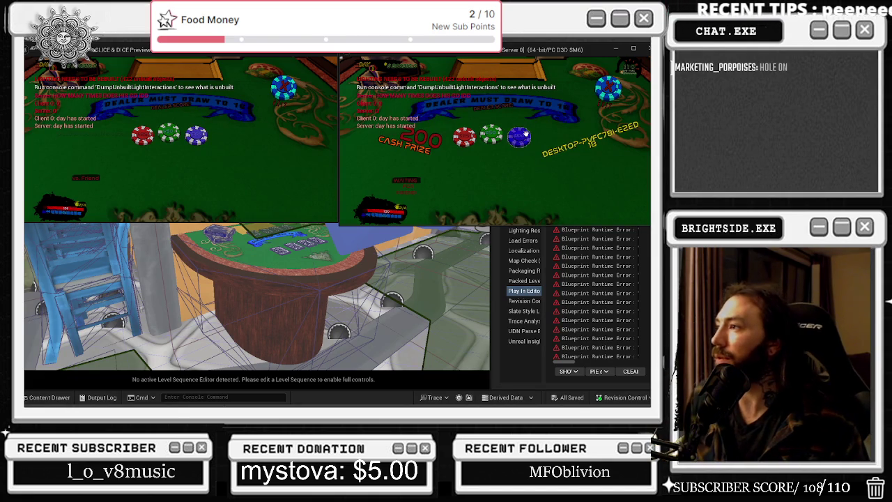
left_click(524, 134)
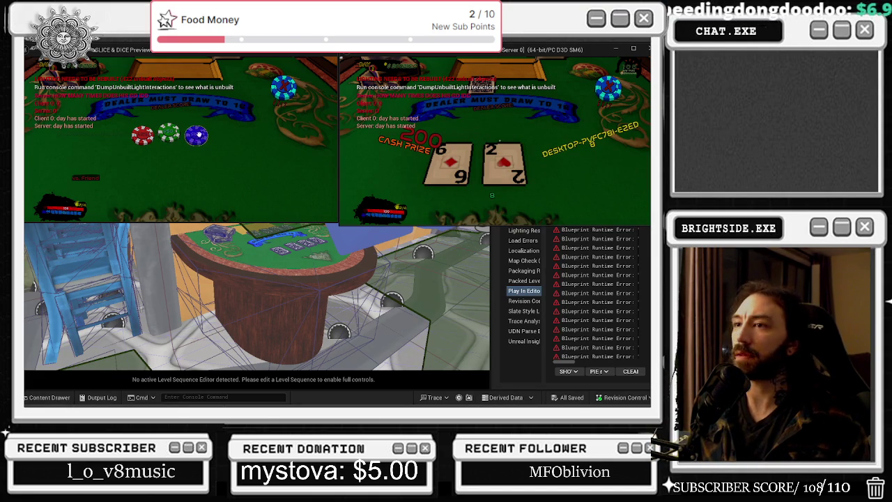
left_click(196, 135)
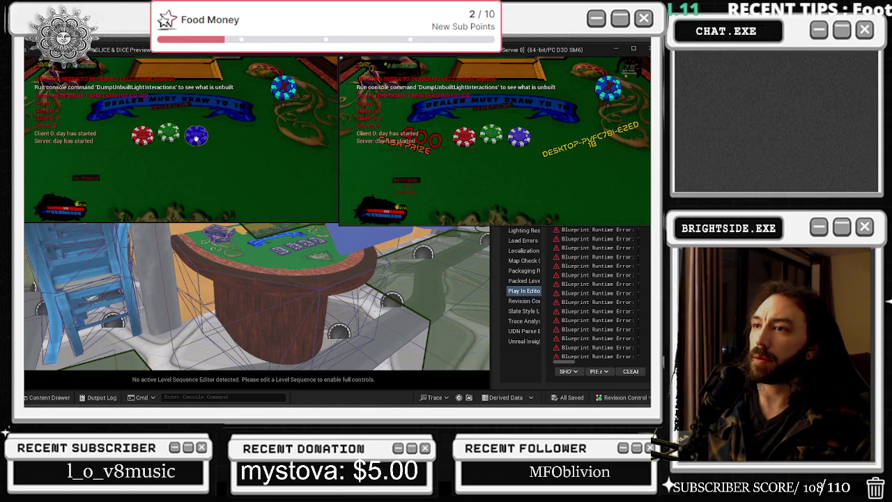
Deal and hit the server player's hand, then relaunch the play session with 4 players.
left_click(518, 137)
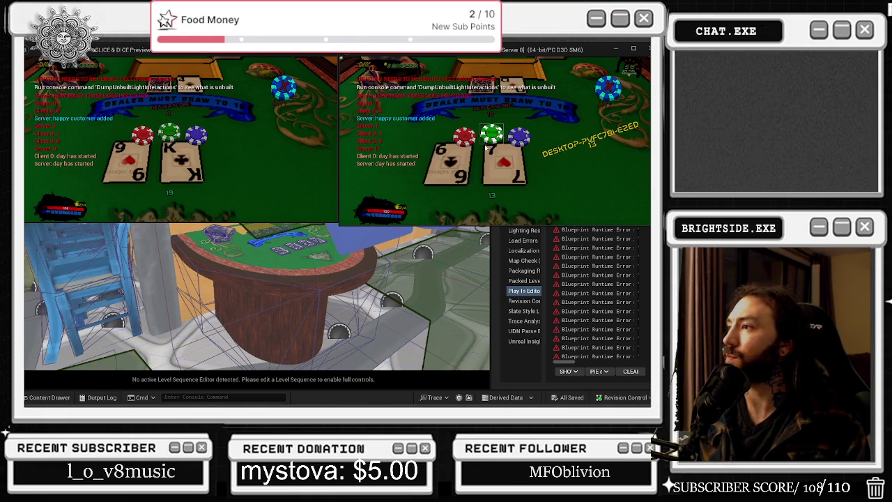
left_click(518, 140)
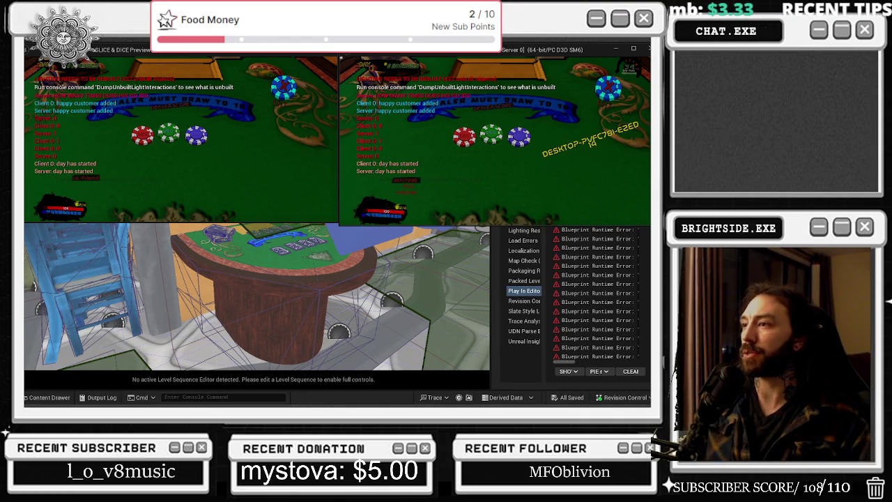
key("Escape")
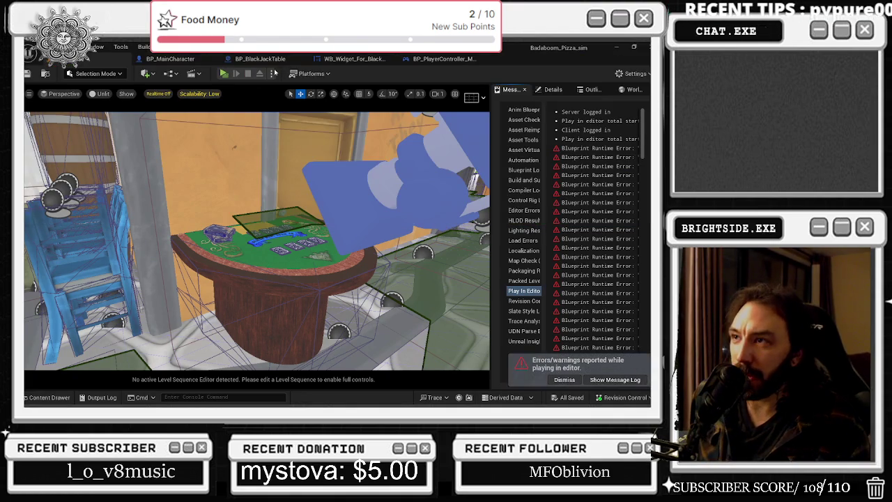
left_click(273, 73)
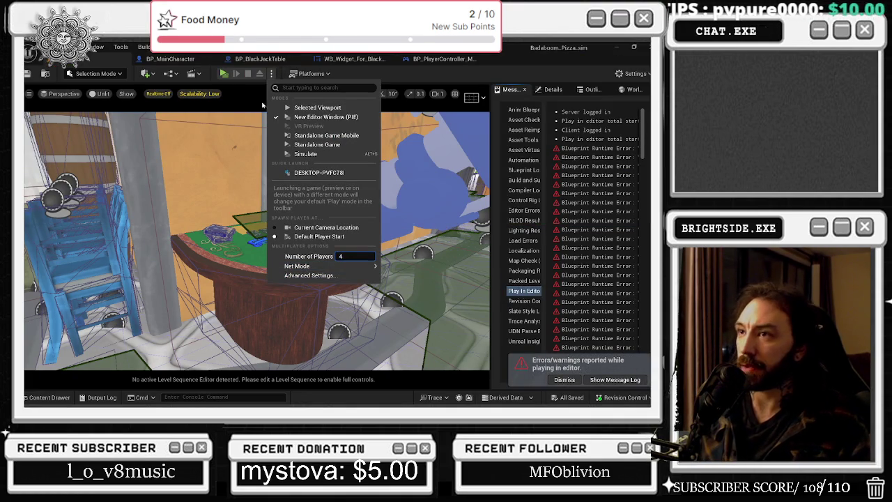
left_click(221, 129)
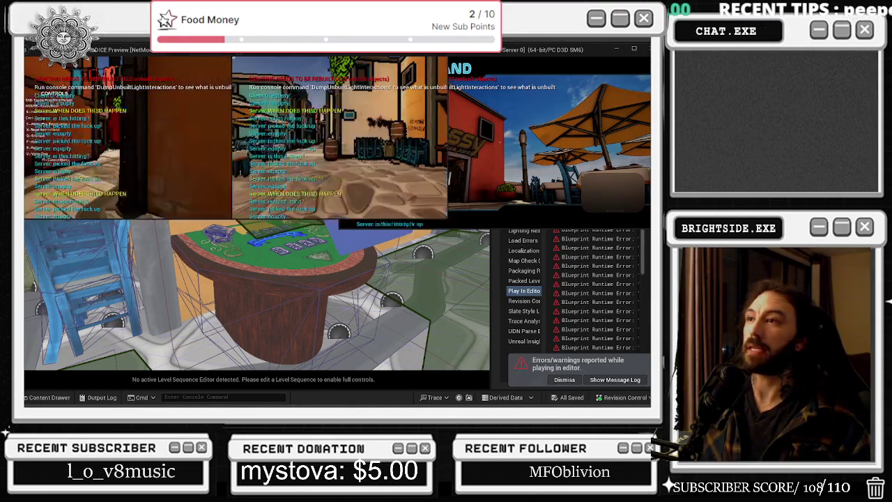
Bring the client game windows, including Client 1, to the front beside the server window.
key("alt+Tab")
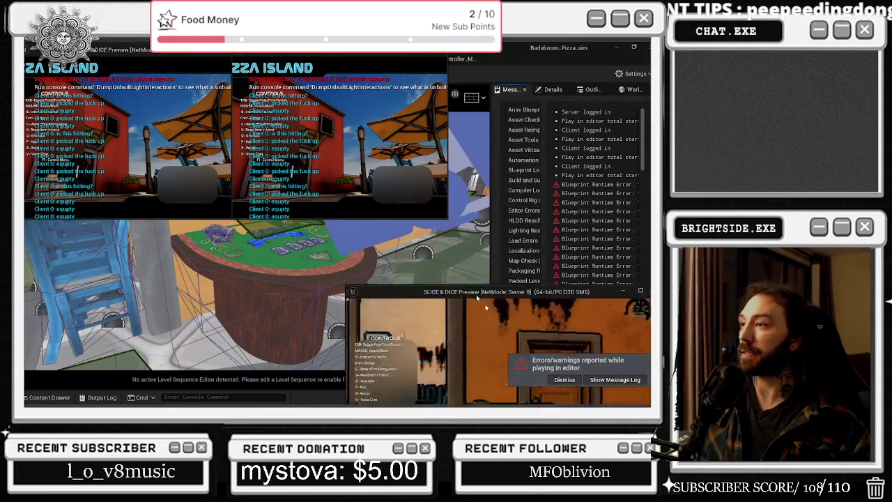
key("alt+Tab")
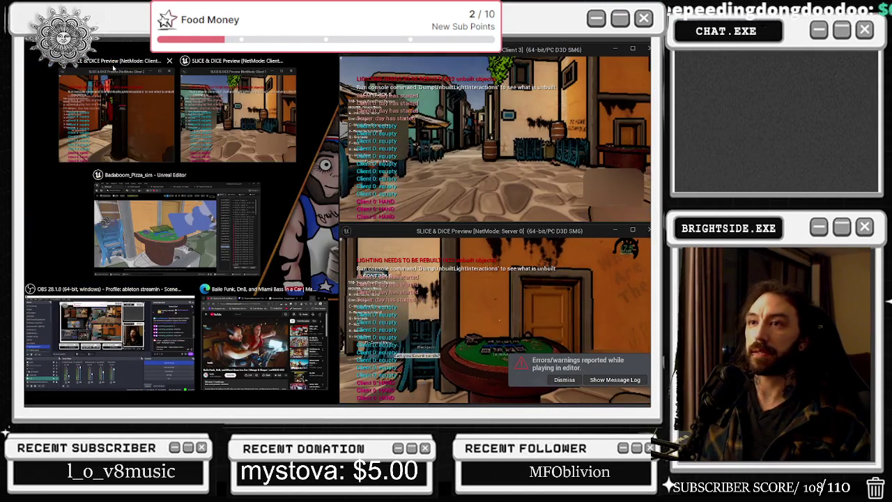
left_click(117, 120)
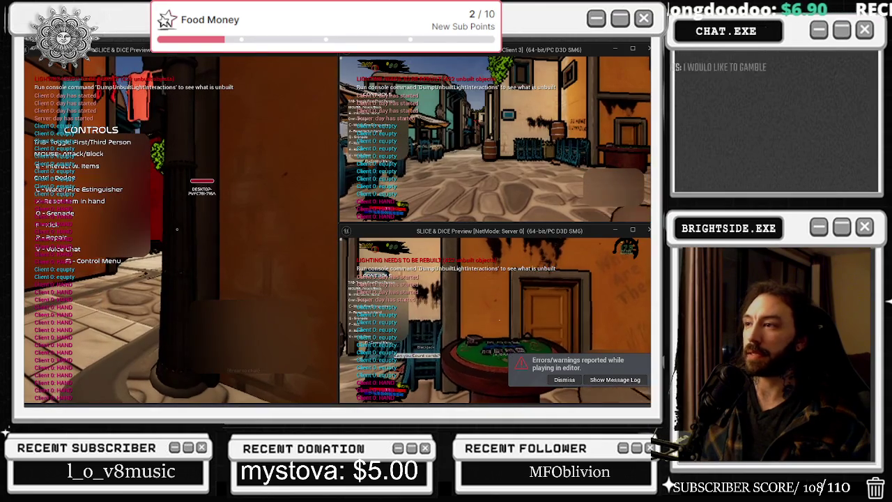
key("alt+Tab")
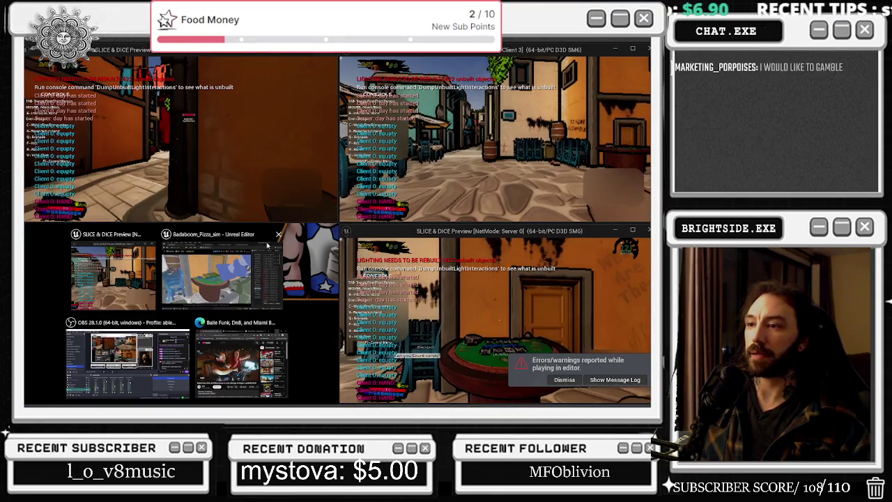
left_click(120, 295)
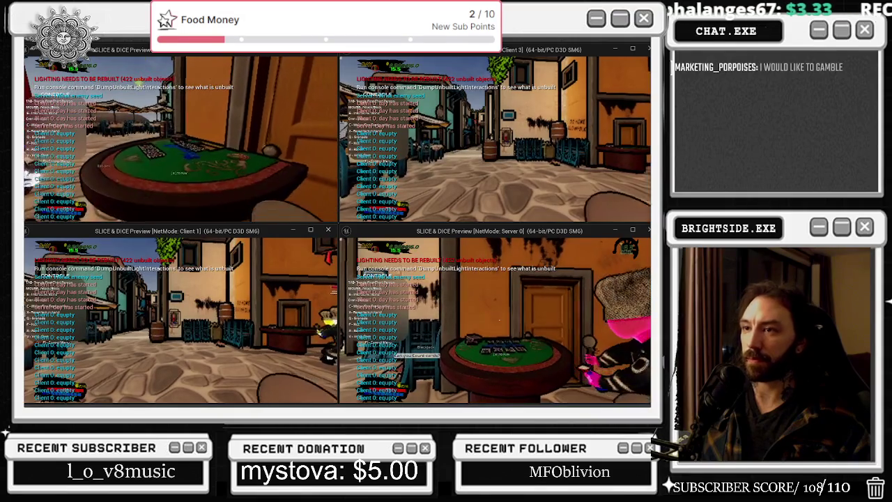
Seat the top-left, top-right, bottom-right and bottom-left players at the blackjack table with E.
key("e")
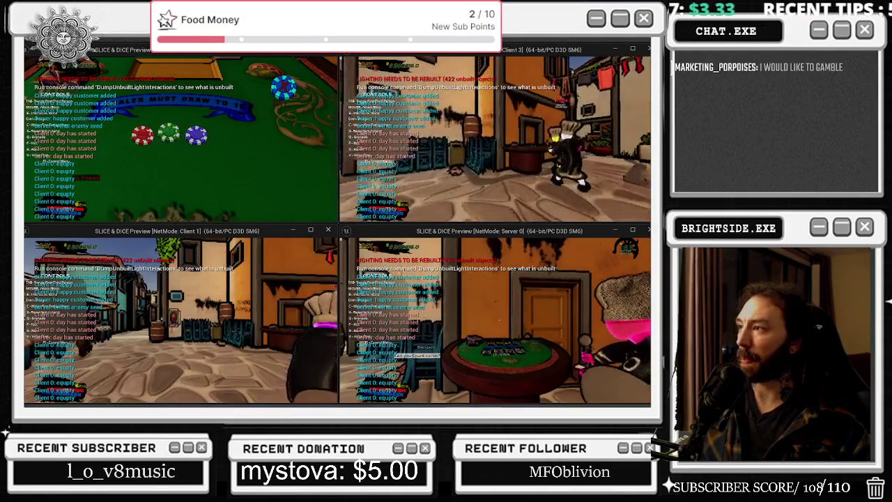
key("e")
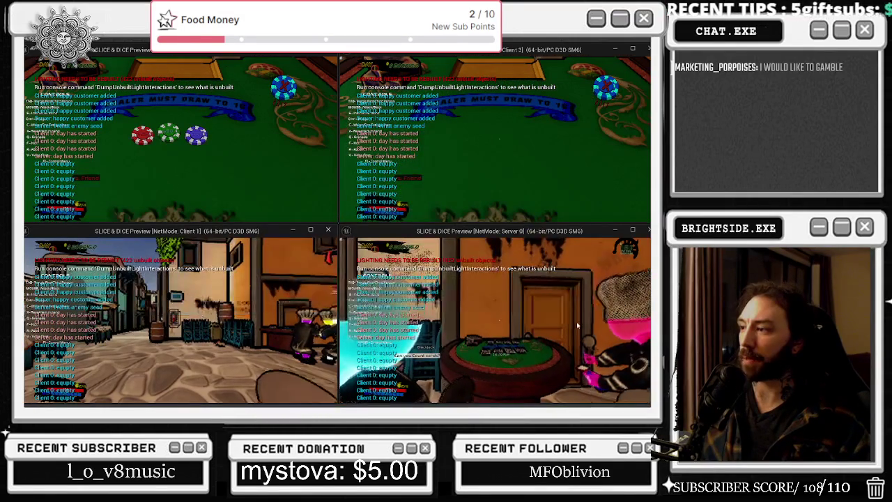
key("e")
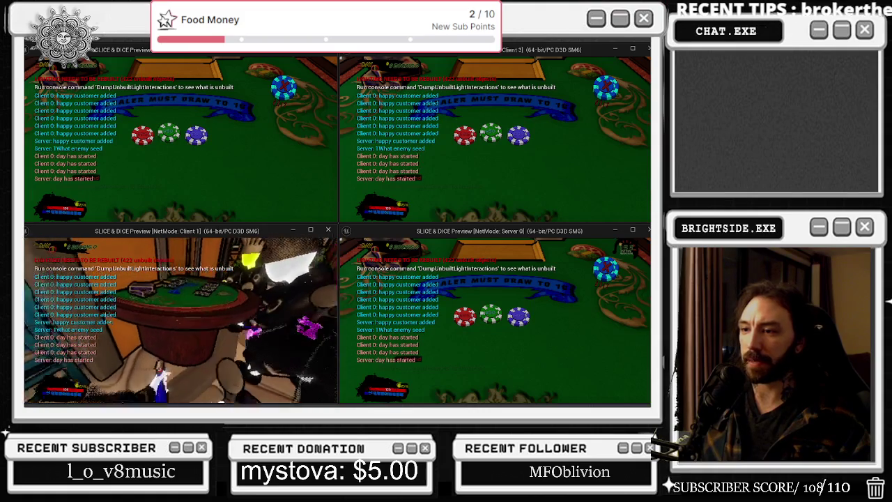
key("e")
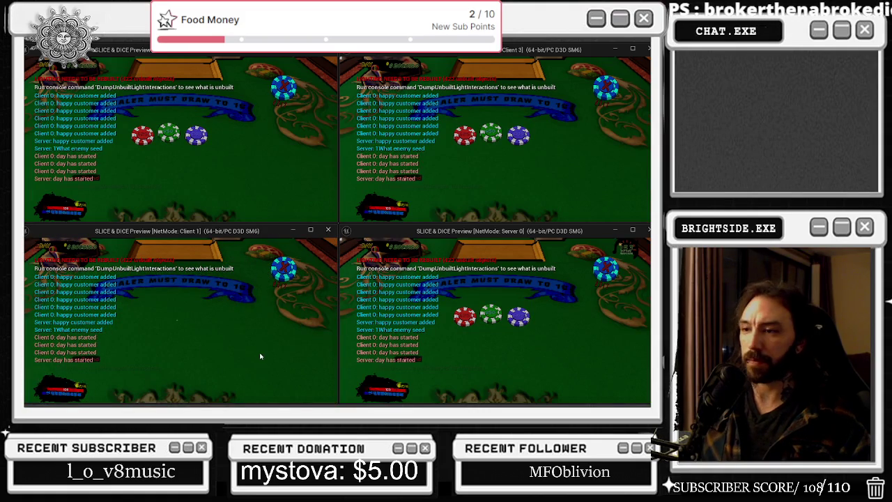
key("alt+Tab")
Bet chips for all four players to deal each a hand.
left_click(196, 135)
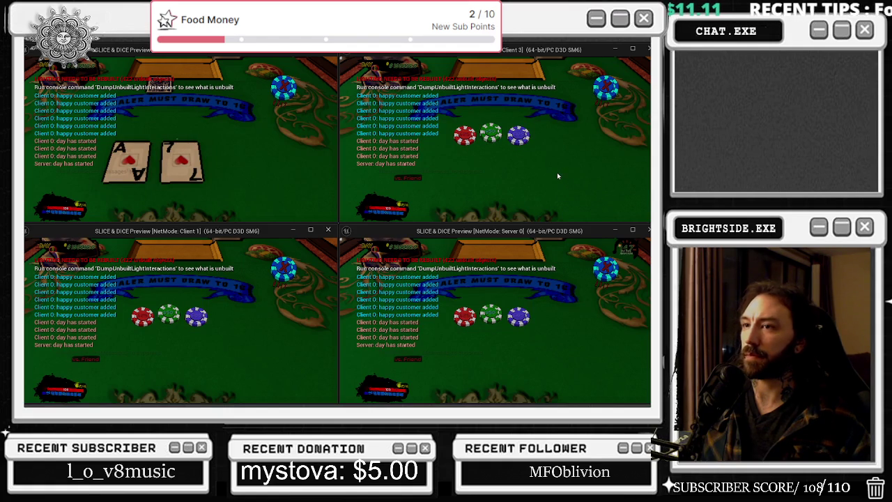
left_click(518, 136)
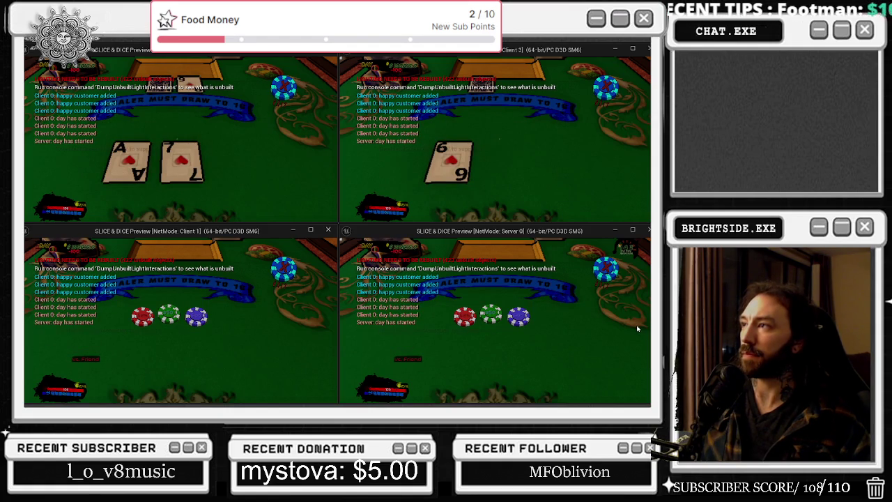
left_click(520, 320)
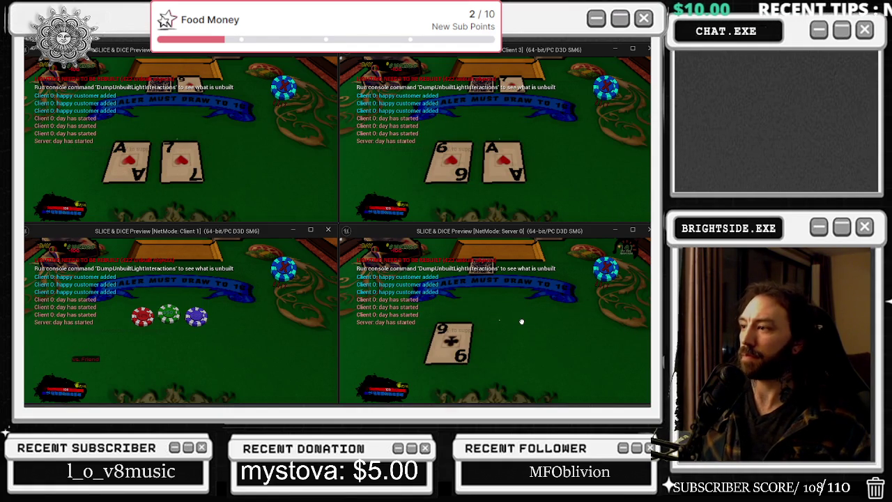
left_click(196, 317)
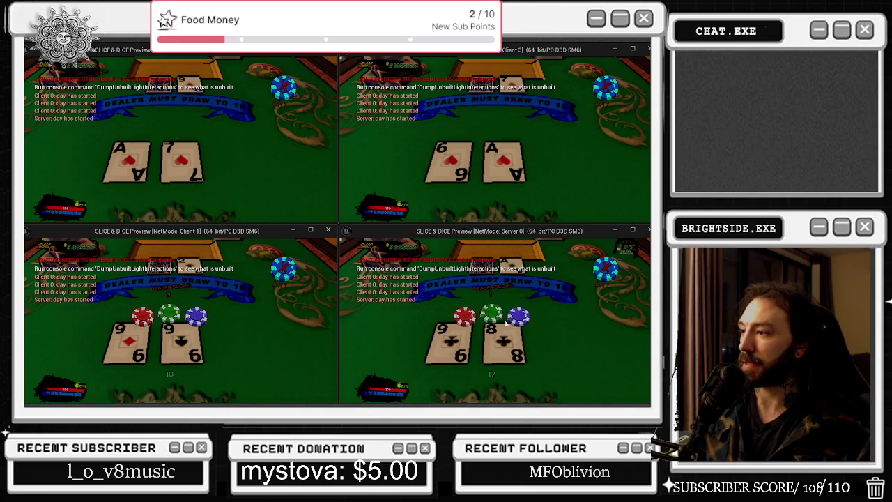
Play out the bottom-right player's 17 hand against the dealer and draw another card.
left_click(491, 315)
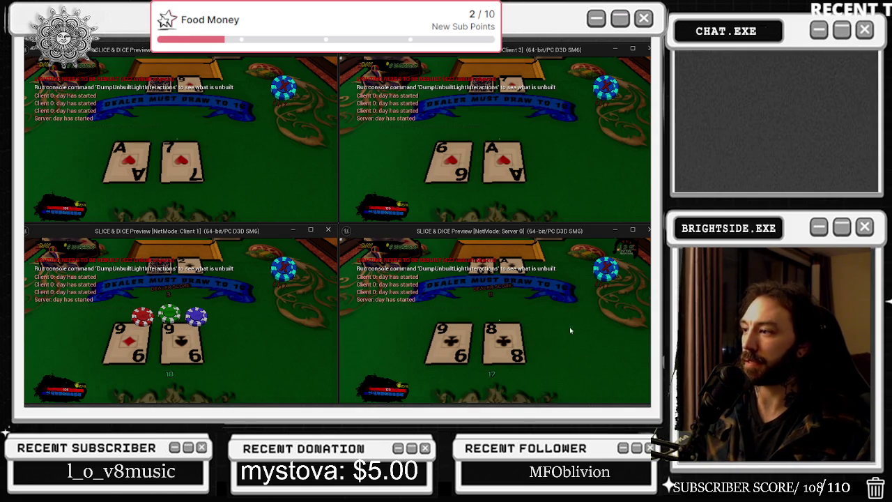
left_click(546, 268)
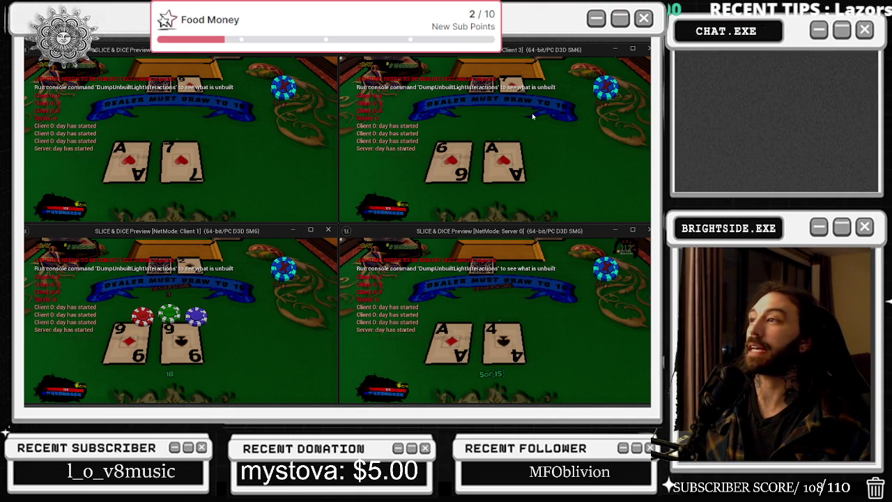
left_click(598, 92)
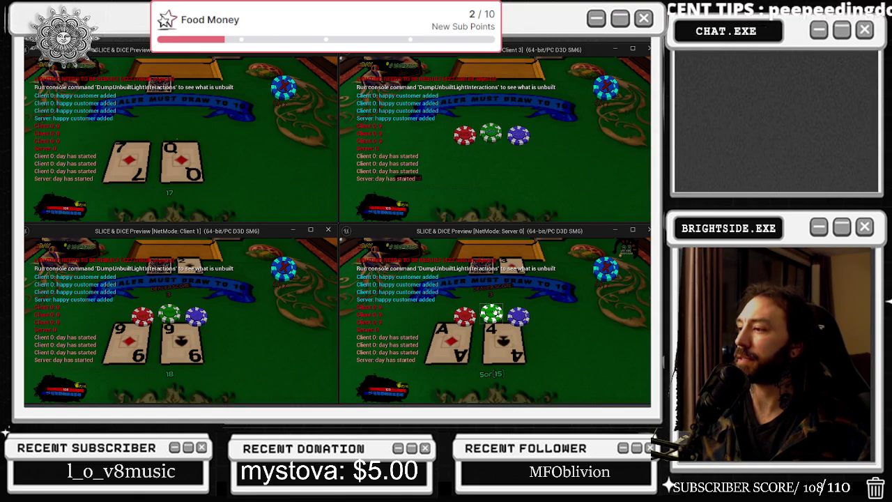
left_click(518, 316)
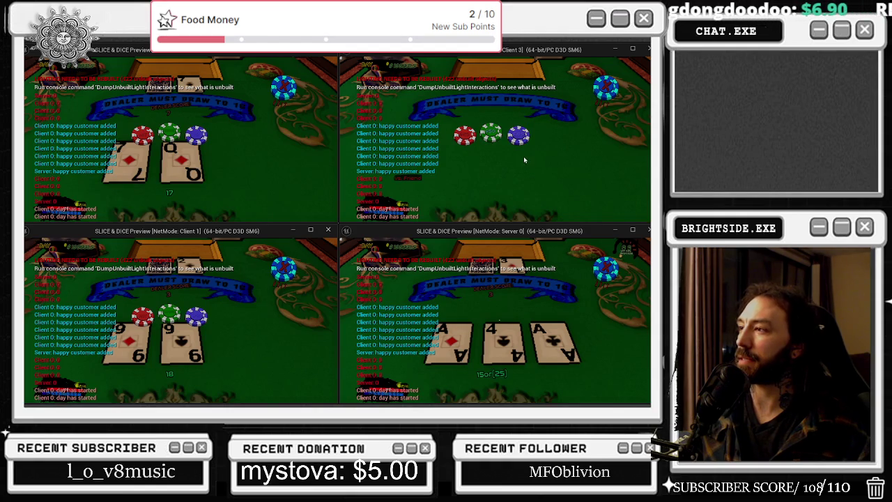
Bet for the top-right player and draw extra cards for the top-left and bottom-left players.
left_click(520, 138)
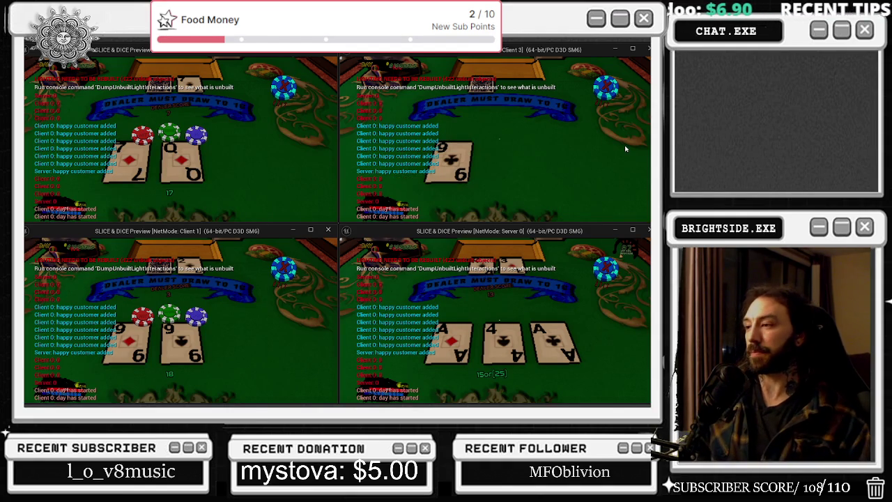
left_click(198, 138)
left_click(196, 317)
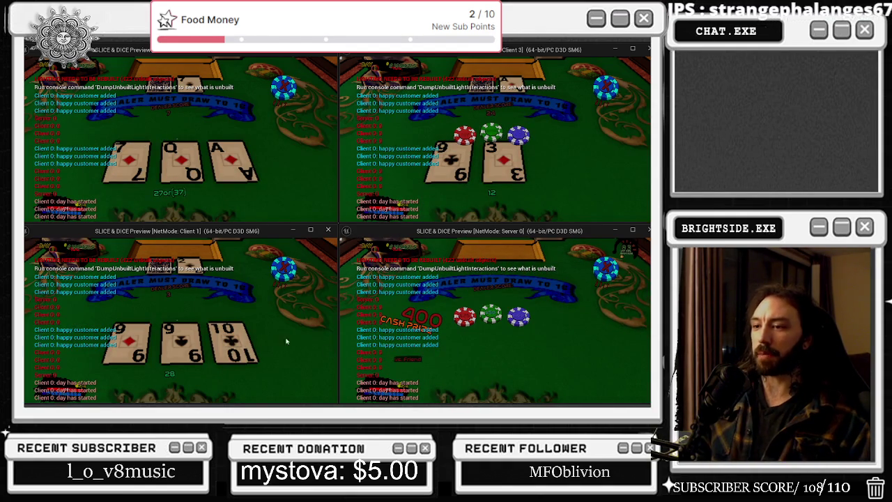
Deal a new round to all four players, standing server and top-left, hitting bottom-left.
left_click(491, 315)
left_click(504, 151)
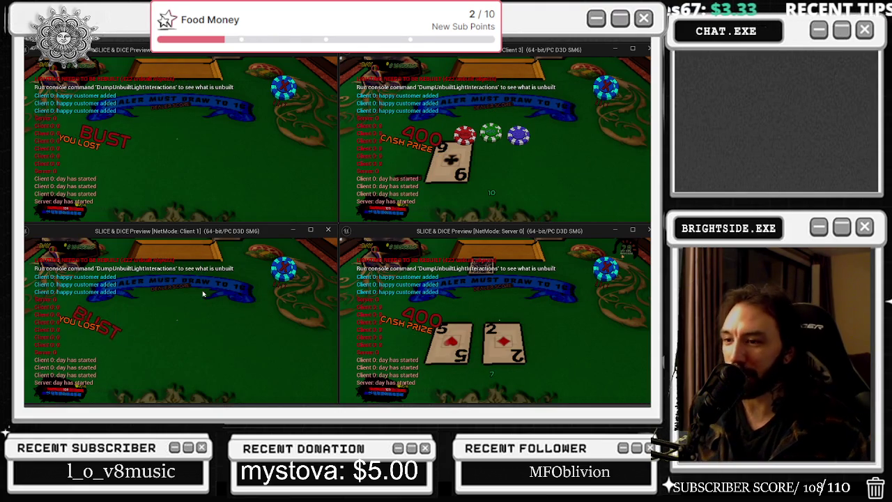
left_click(198, 136)
left_click(196, 318)
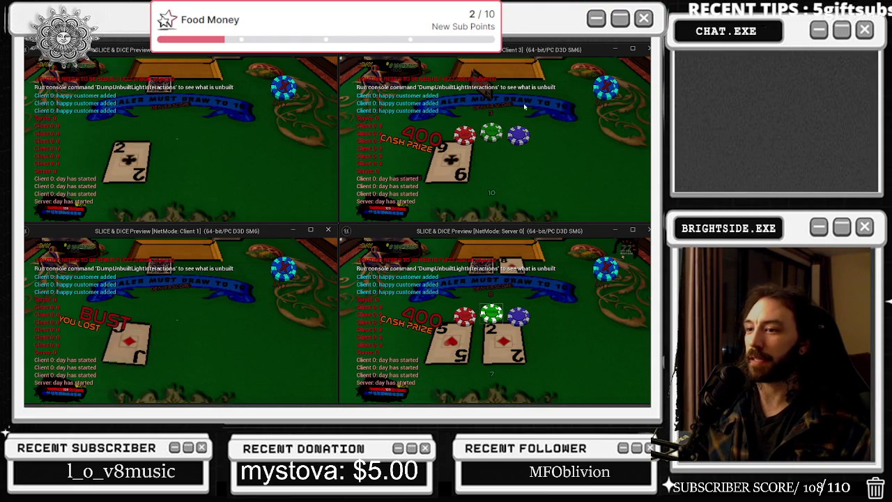
left_click(520, 141)
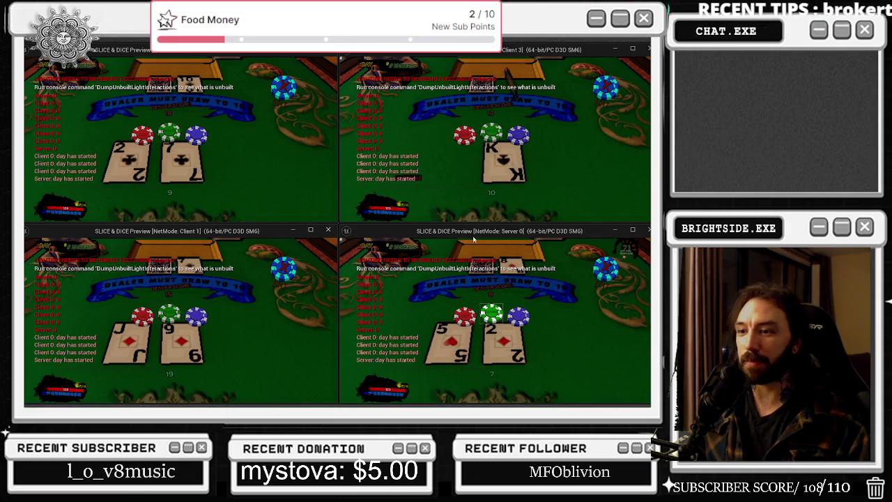
left_click(512, 321)
left_click(184, 140)
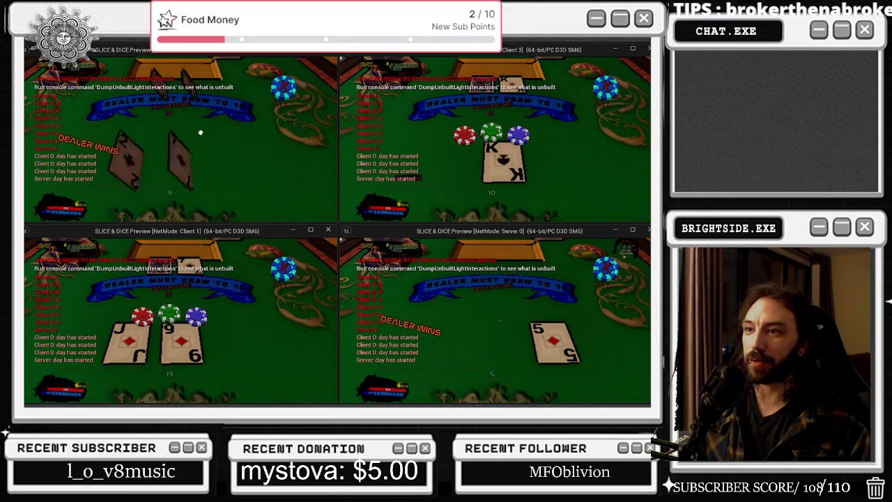
left_click(196, 317)
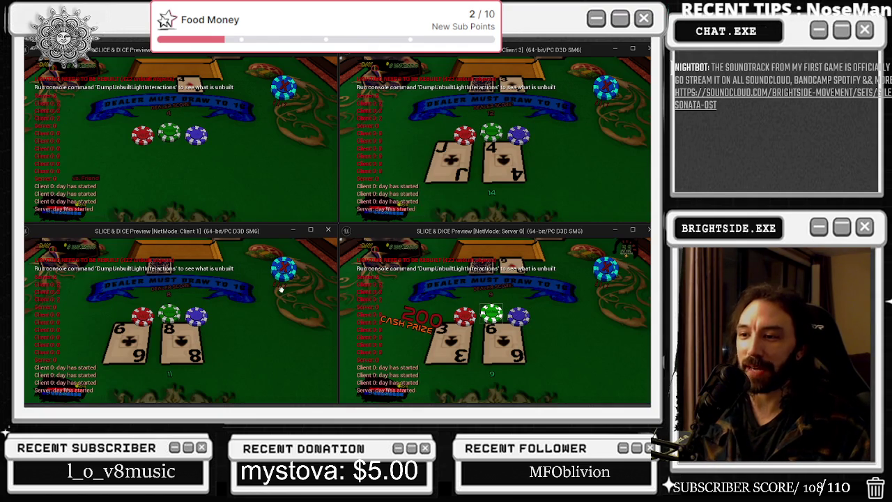
Hit for the bottom-left and top-right players, stand the server, and deal new top-left and lower hands.
left_click(196, 311)
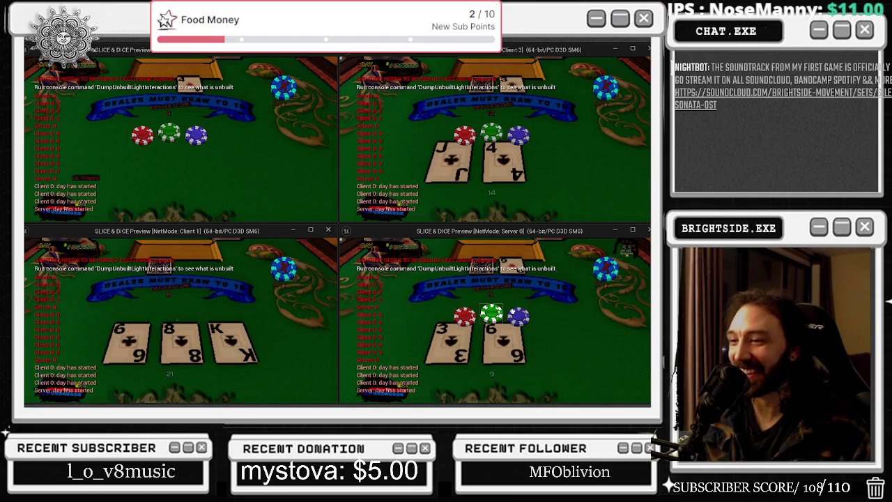
left_click(519, 317)
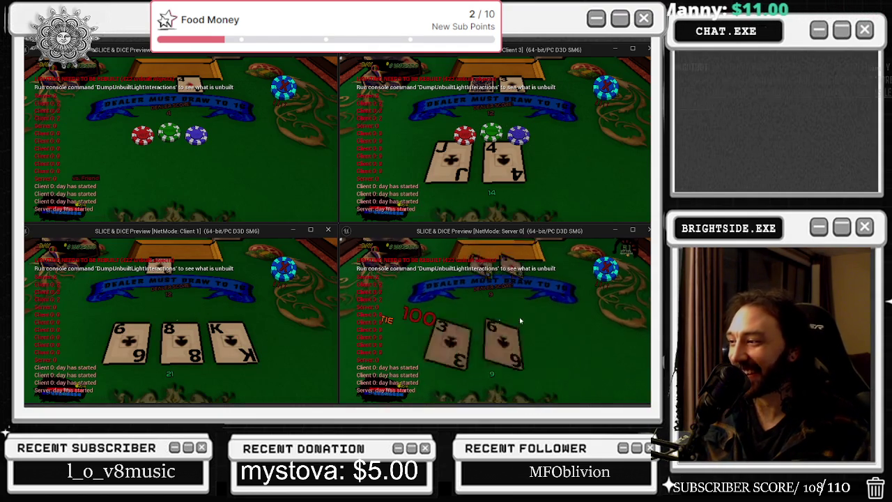
left_click(521, 135)
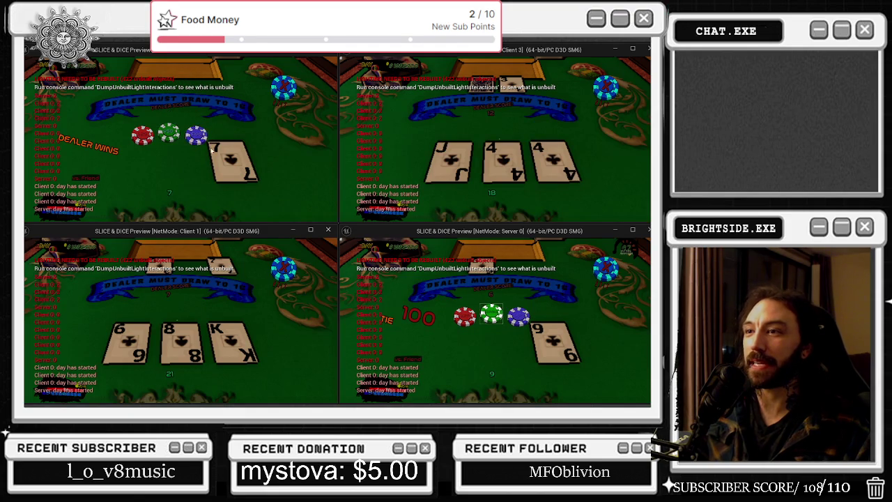
left_click(211, 149)
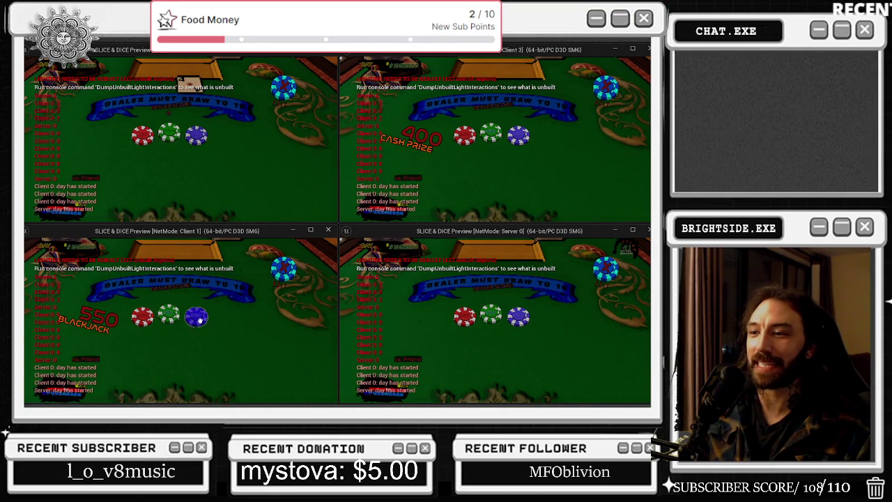
left_click(185, 282)
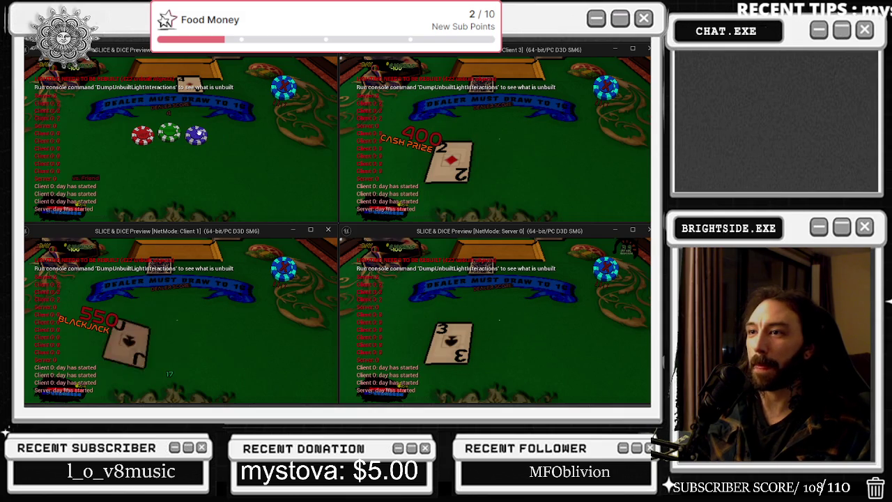
Play the next hands: hit for each player, then stand the top-right and top-left hands.
left_click(208, 157)
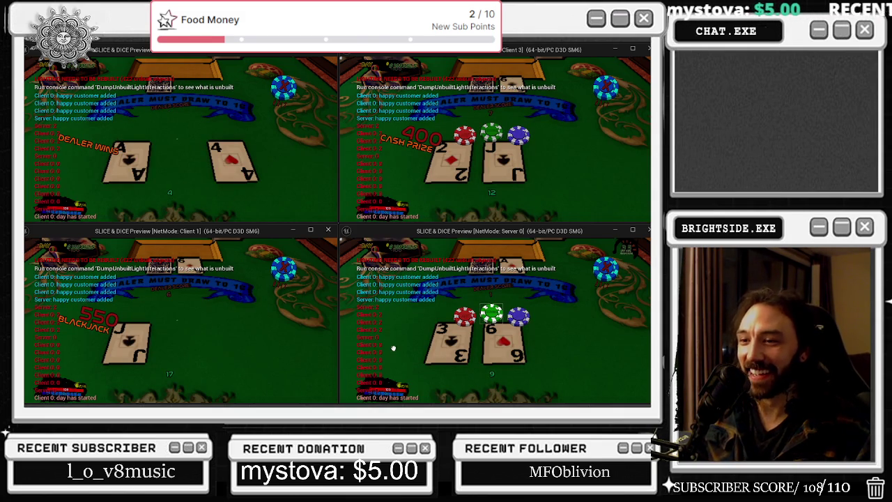
left_click(521, 319)
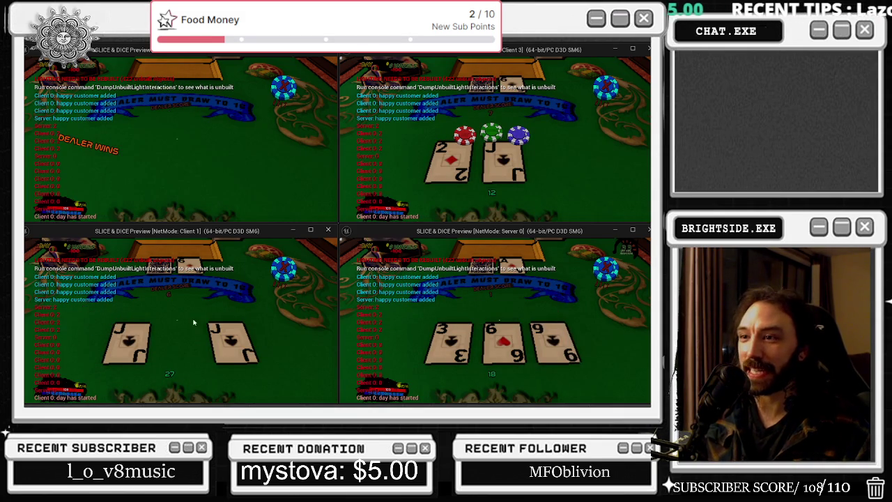
left_click(523, 137)
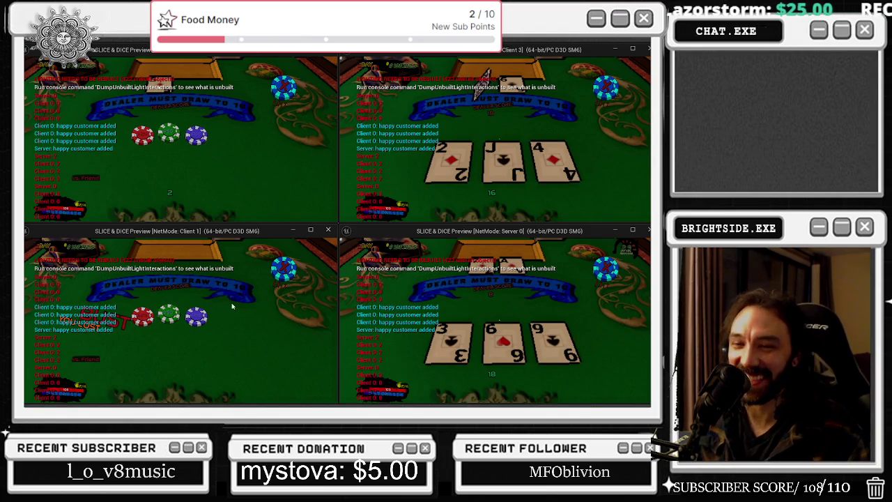
left_click(207, 322)
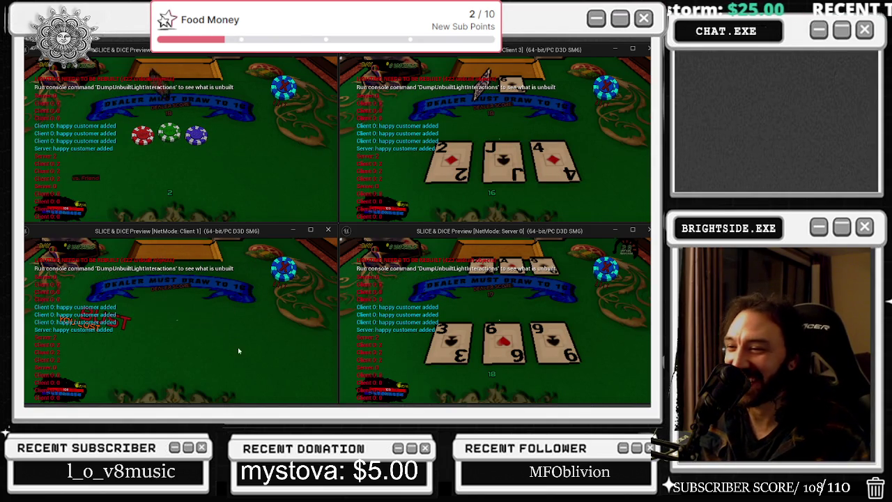
left_click(519, 315)
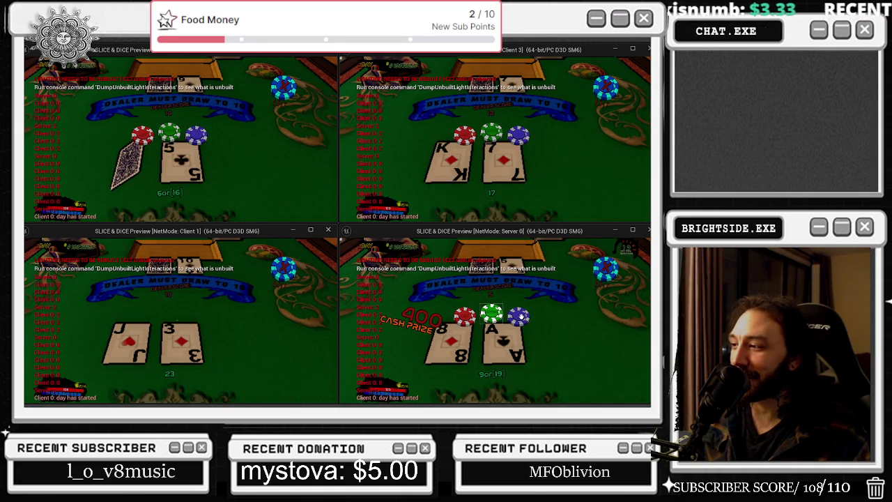
left_click(526, 320)
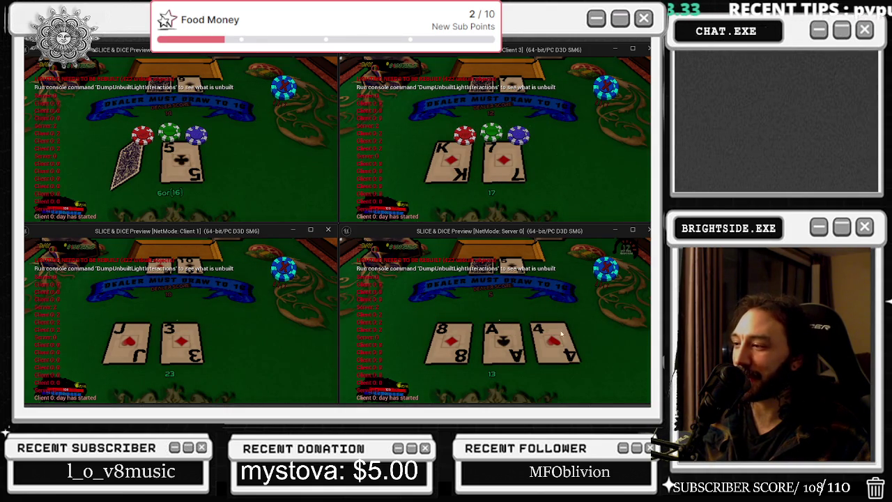
left_click(516, 136)
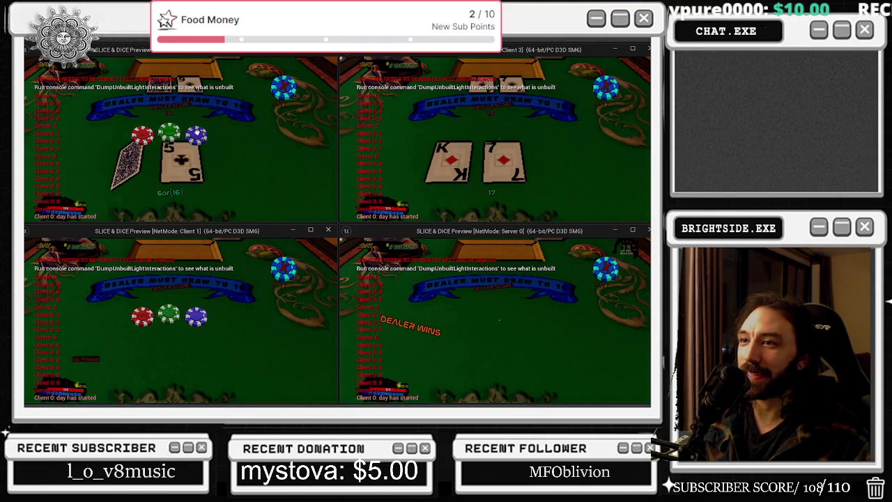
left_click(196, 134)
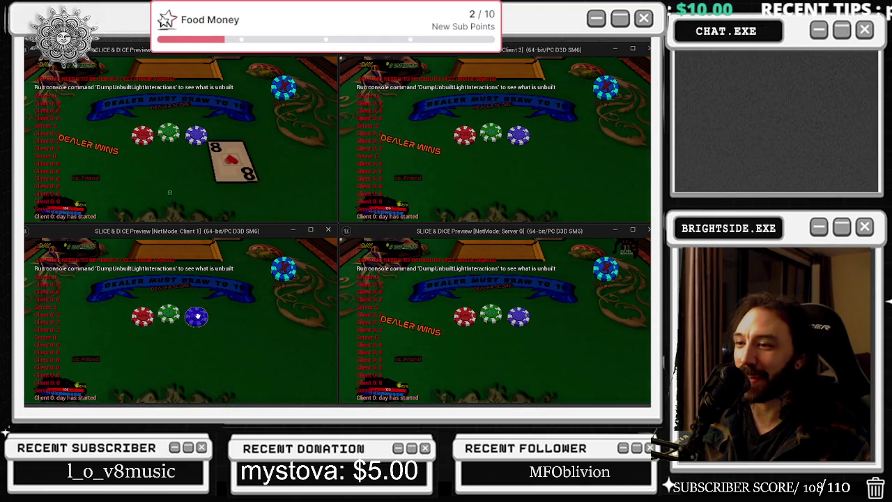
Bet and deal fresh hands for the bottom-left, server, top-right and top-left players.
left_click(197, 317)
left_click(520, 317)
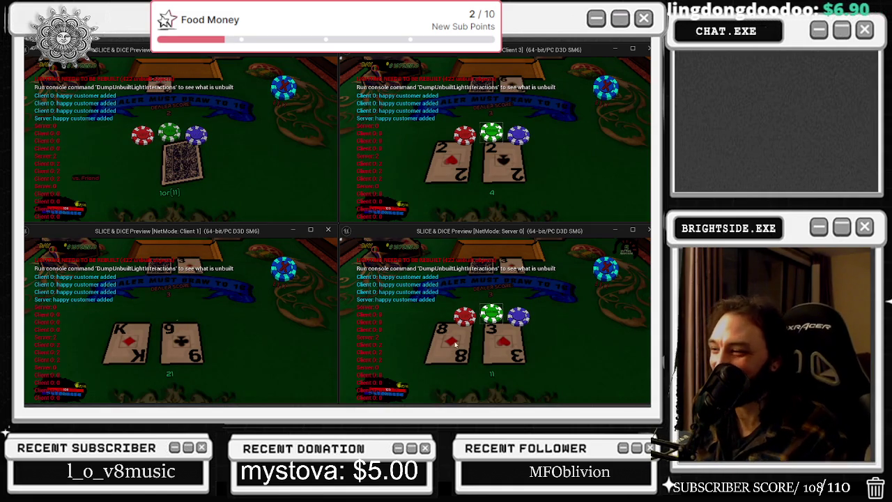
left_click(519, 319)
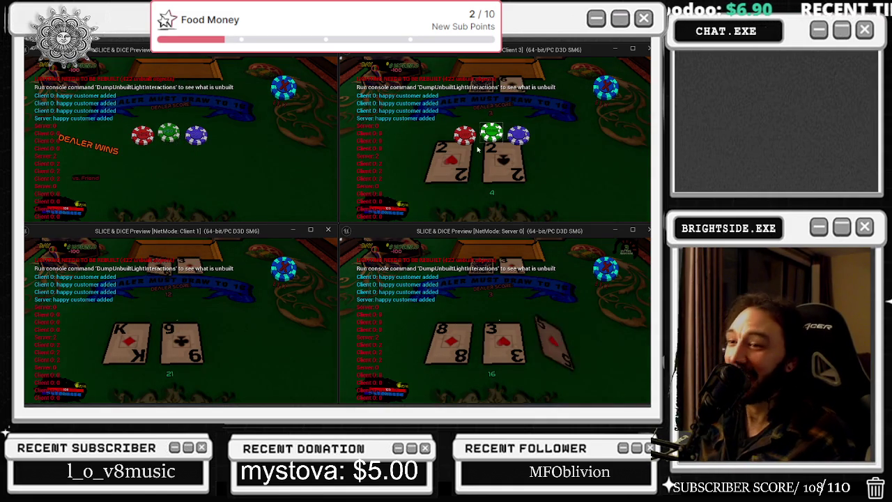
left_click(518, 137)
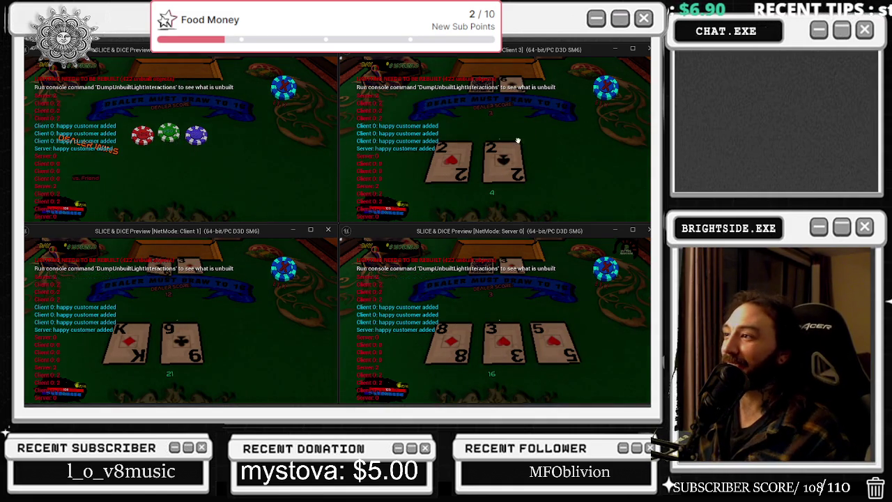
left_click(209, 148)
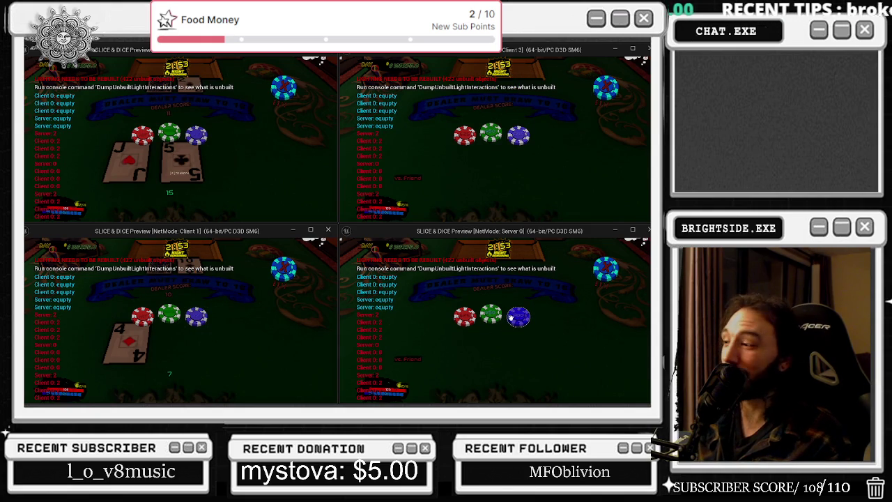
Deal the server a new hand, hit for the top-left and server players, and bet top-right.
left_click(519, 317)
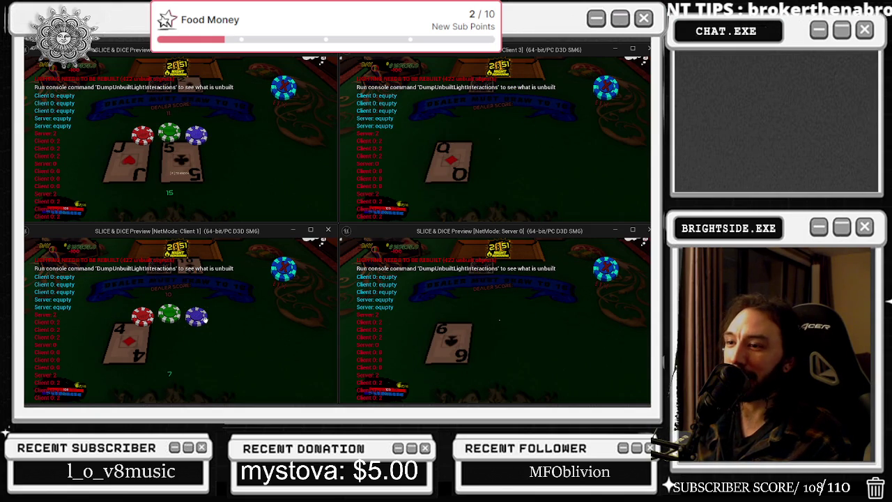
left_click(193, 132)
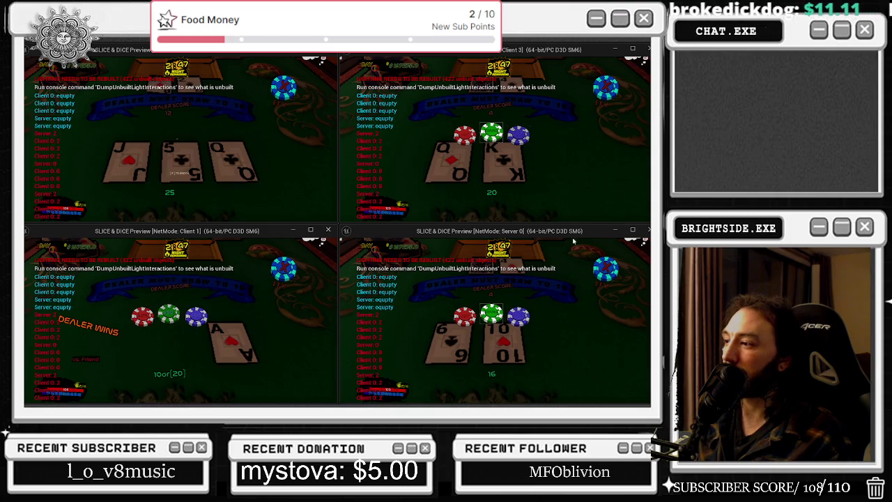
left_click(518, 317)
left_click(518, 136)
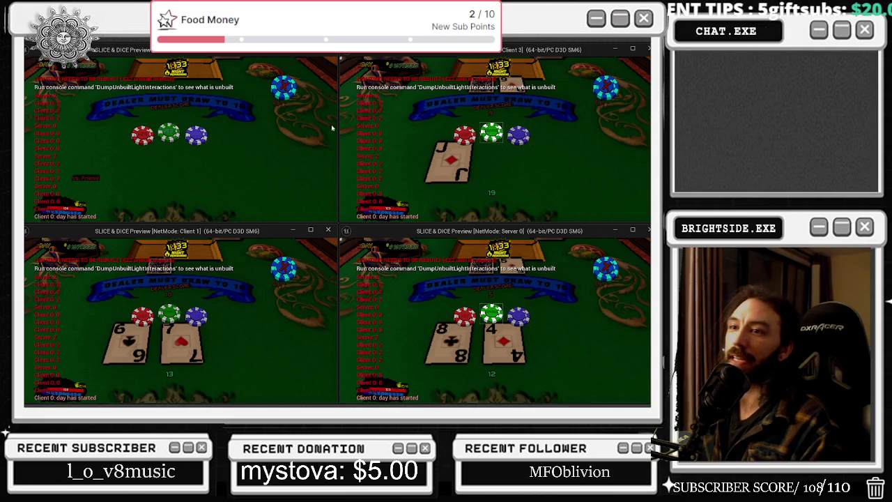
Bet at the client's table, then walk the server character back to the table and bet there.
left_click(199, 133)
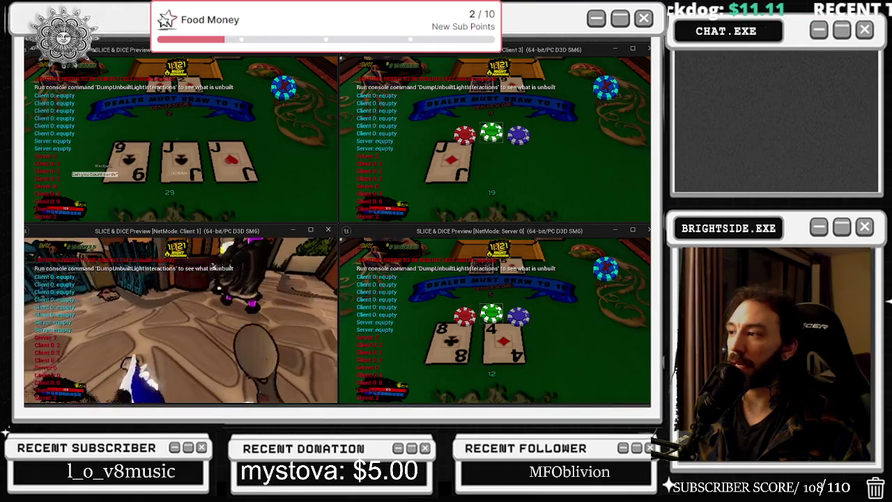
left_click(606, 267)
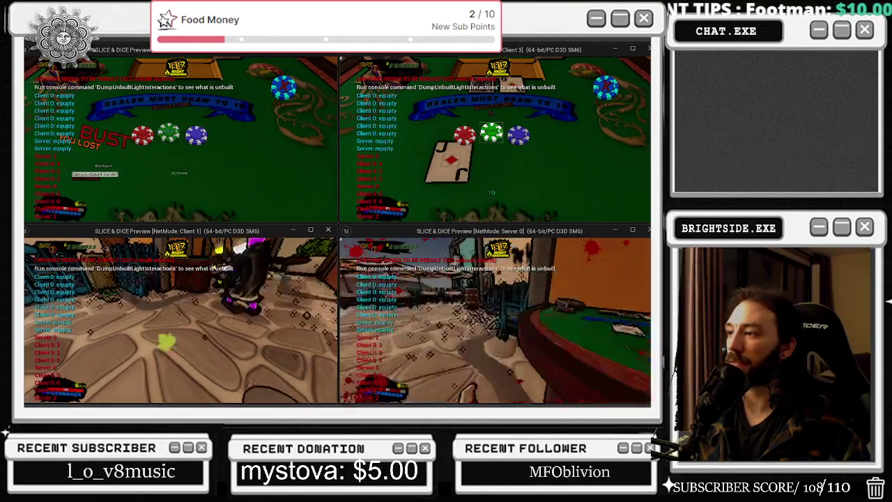
key("w")
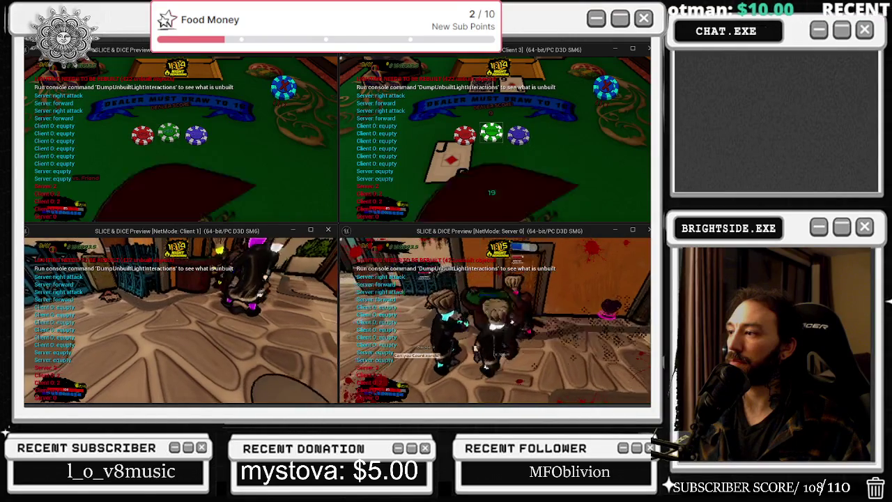
key("w")
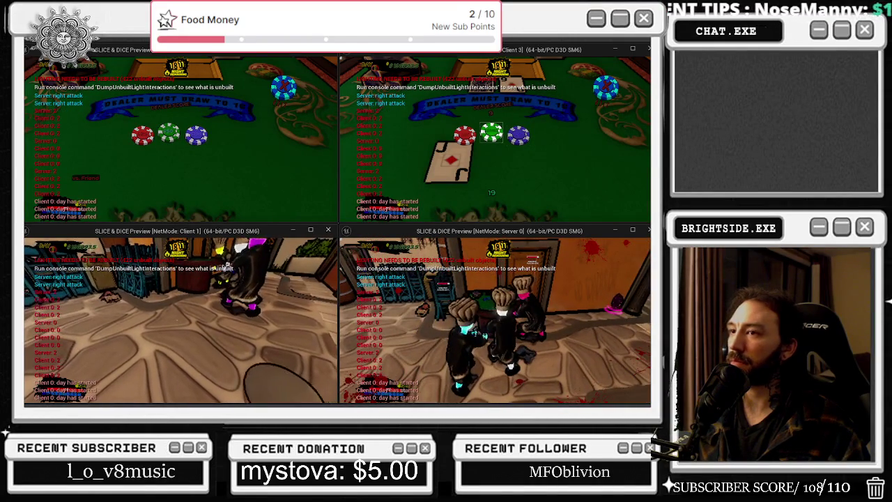
key("w")
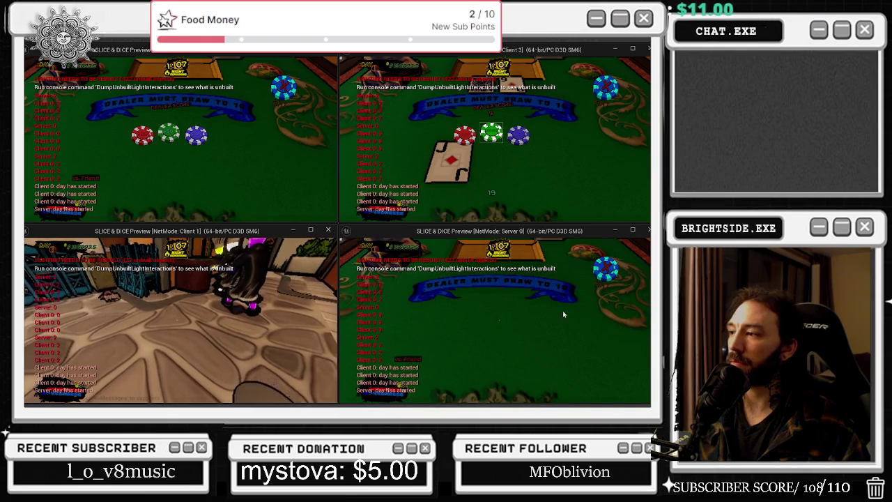
left_click(518, 313)
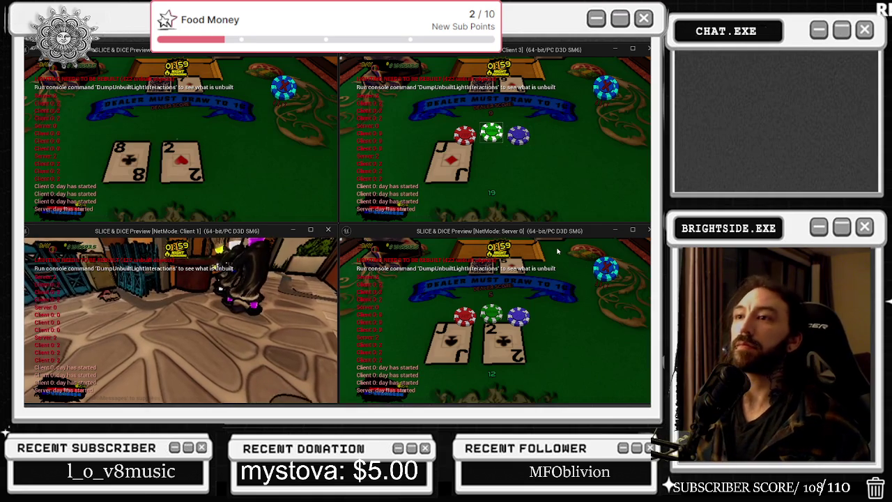
Walk the client character back and sit down at the blackjack table with E.
left_click(277, 100)
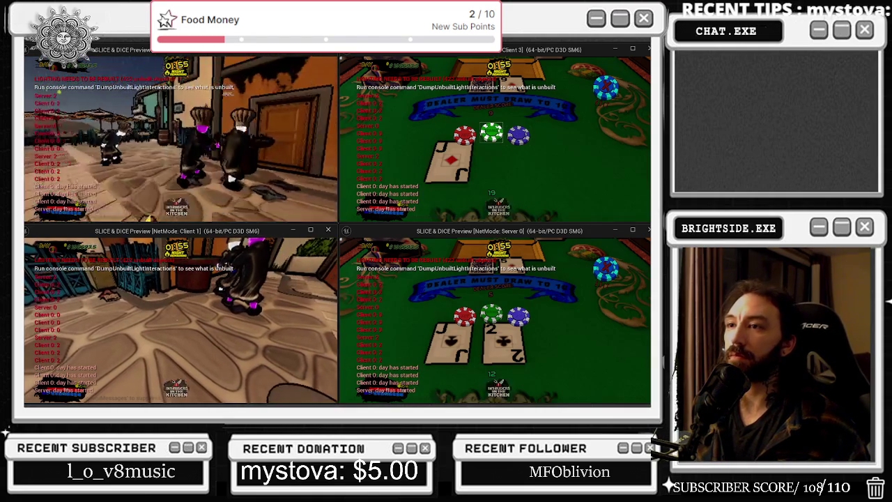
key("w")
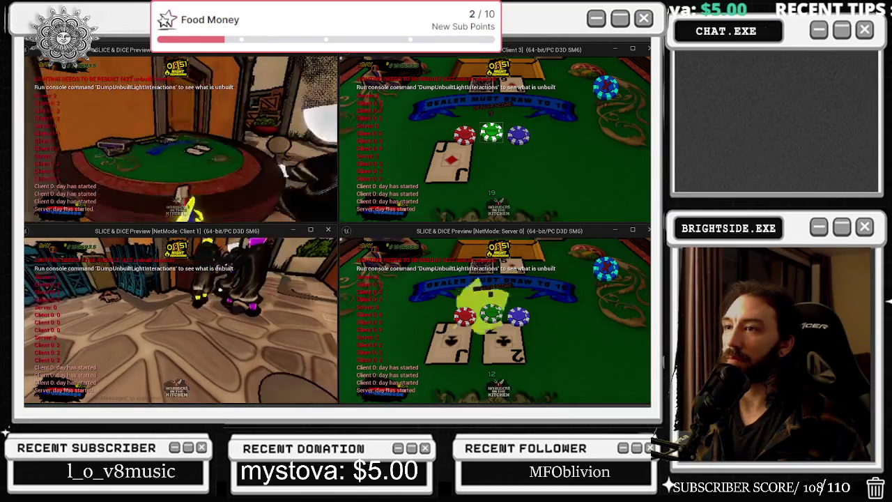
key("e")
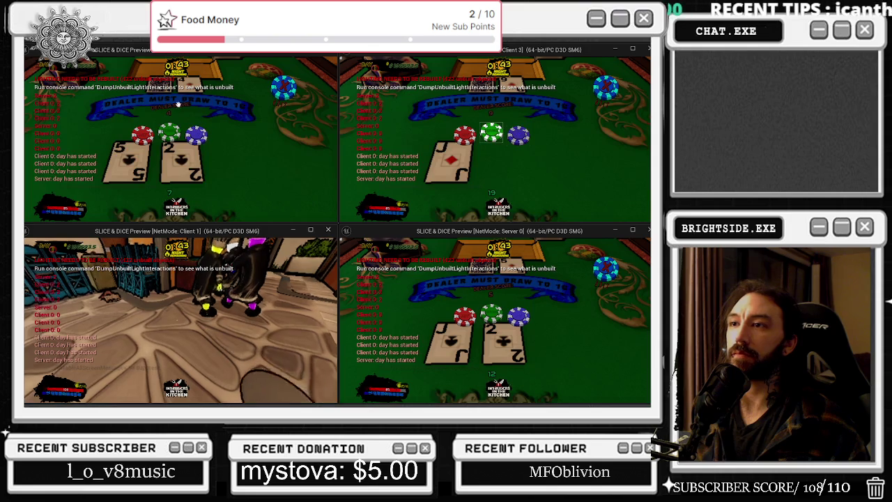
Hit on both the client and server hands, then leave the server's table.
left_click(198, 134)
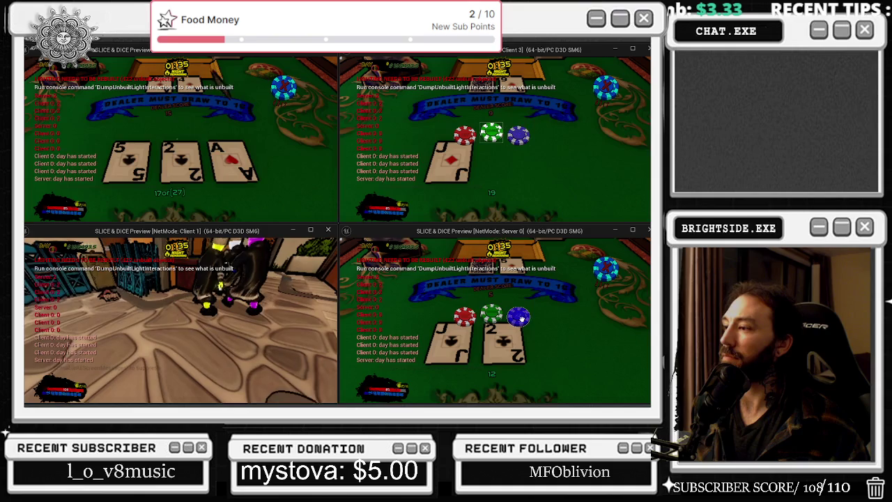
left_click(521, 318)
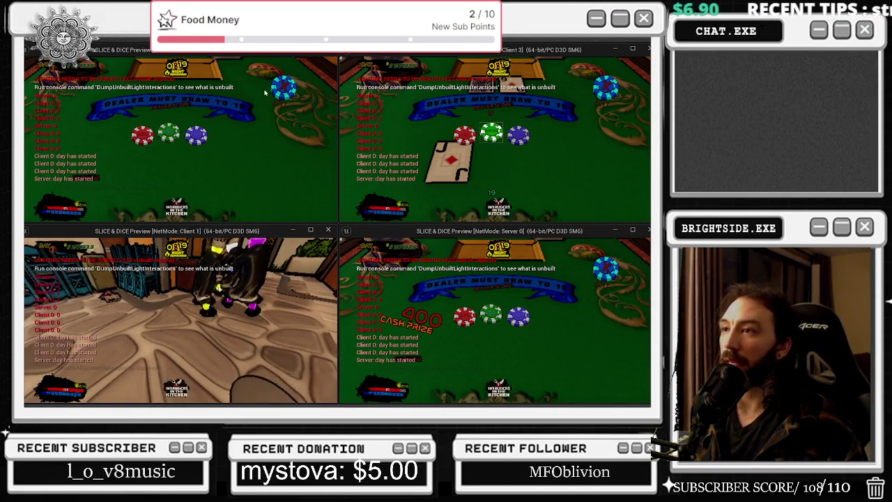
left_click(567, 258)
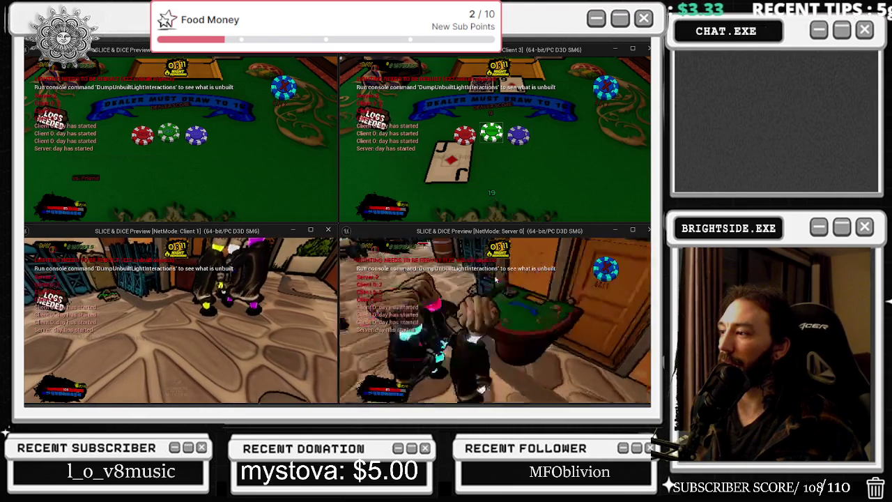
Return the server to the card table with E and bet, dealing a Q–K hand of 20.
key("e")
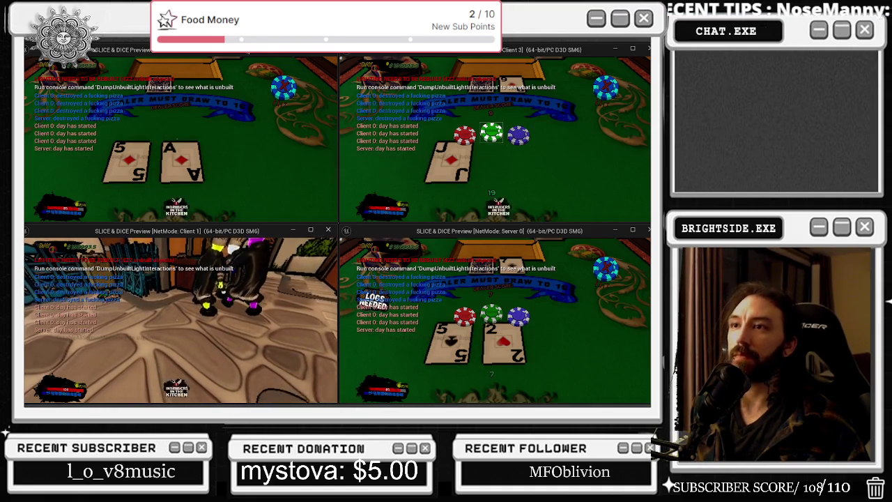
left_click(281, 102)
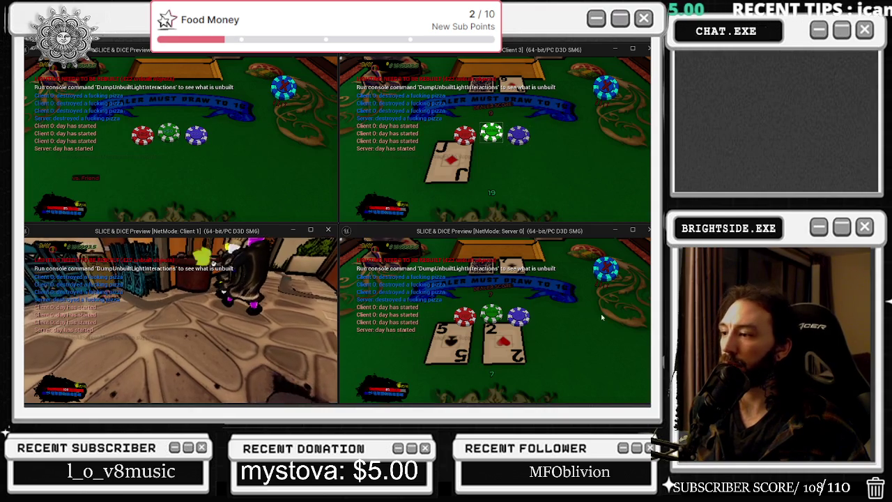
left_click(624, 266)
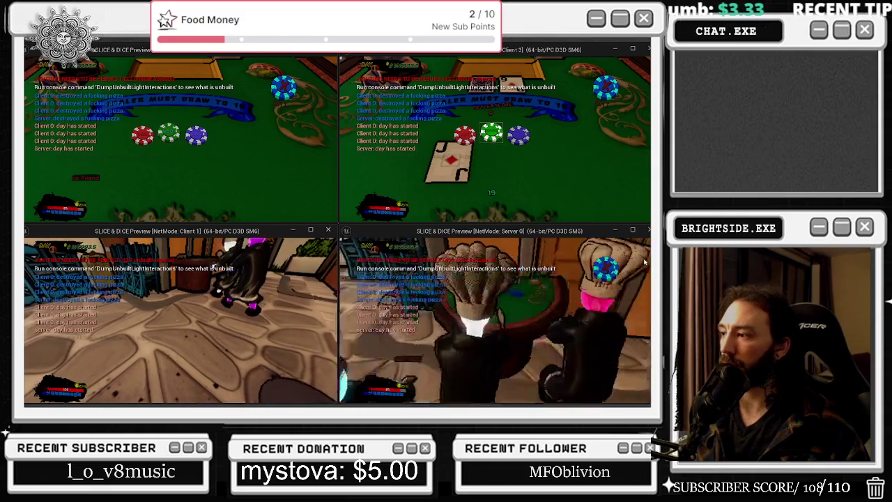
key("e")
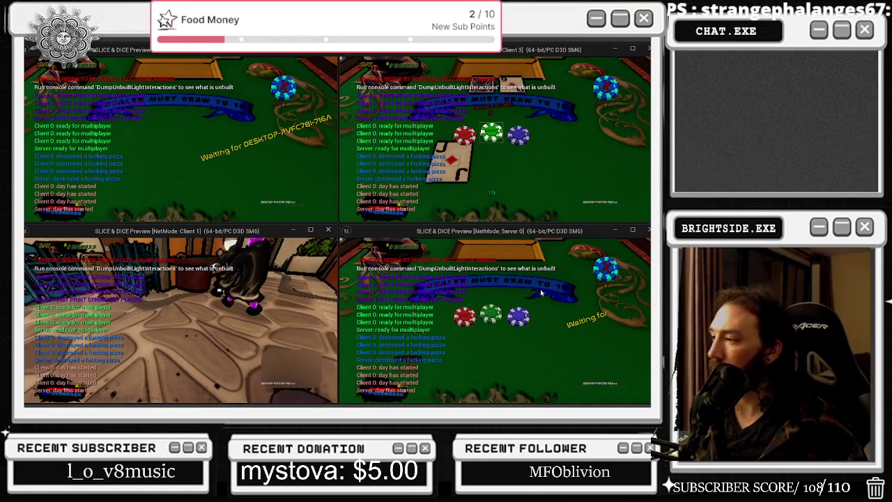
left_click(517, 317)
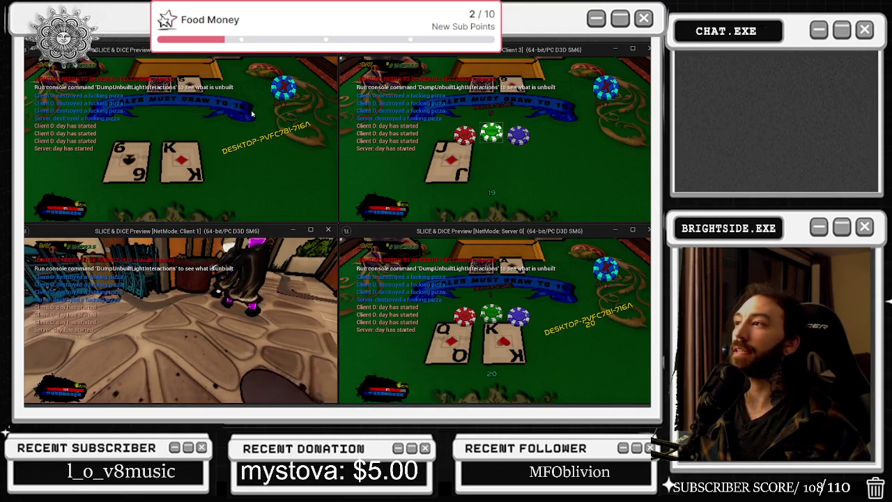
Deal and hit the server's hand until it busts at 29, bet again, then stop Play In Editor.
left_click(519, 333)
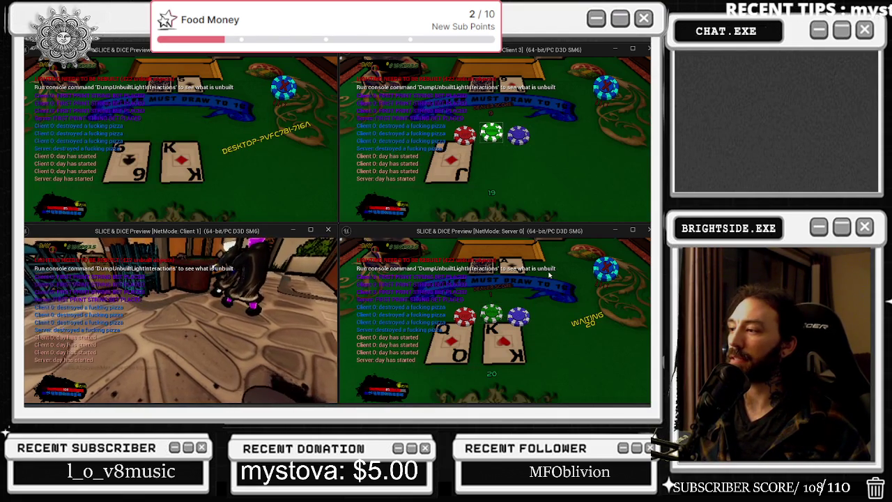
left_click(470, 318)
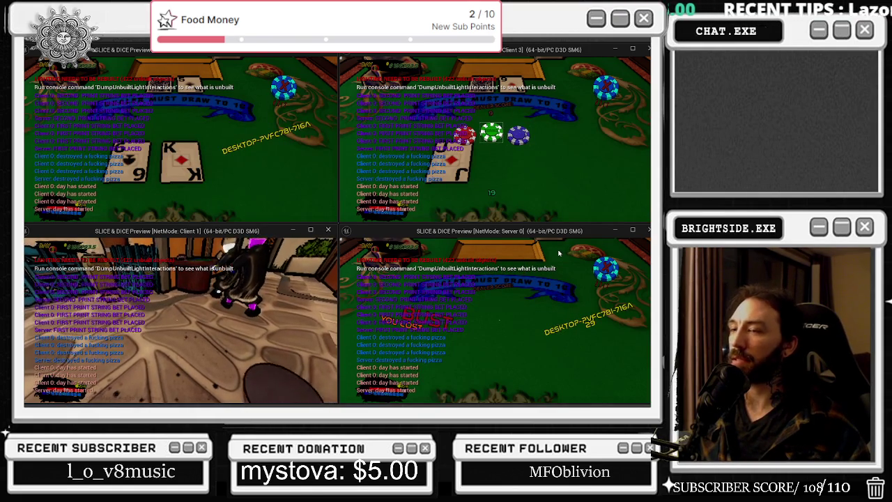
left_click(519, 318)
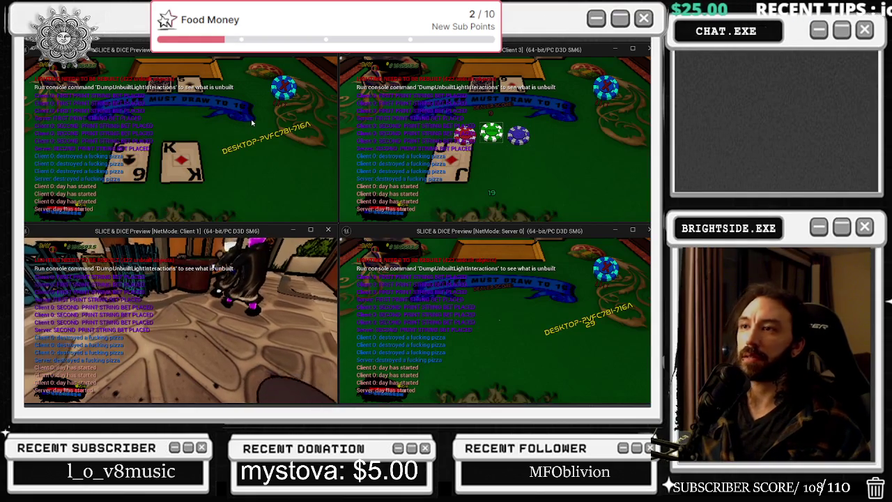
key("Escape")
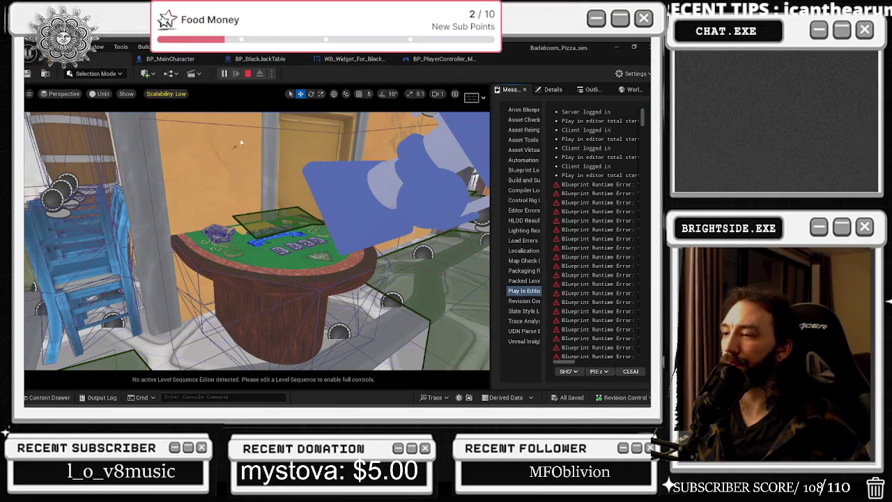
Change Number of Players in the play options from 4 to 1.
left_click(271, 73)
left_click(343, 257)
type("1")
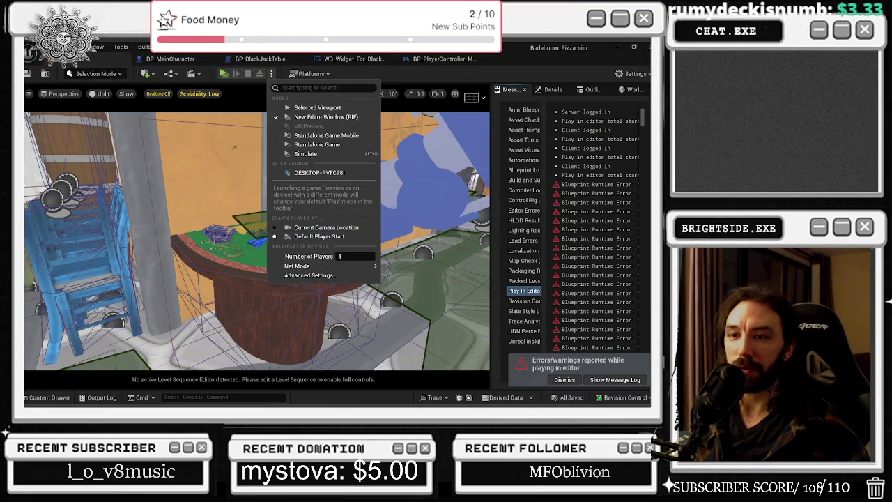
key("Return")
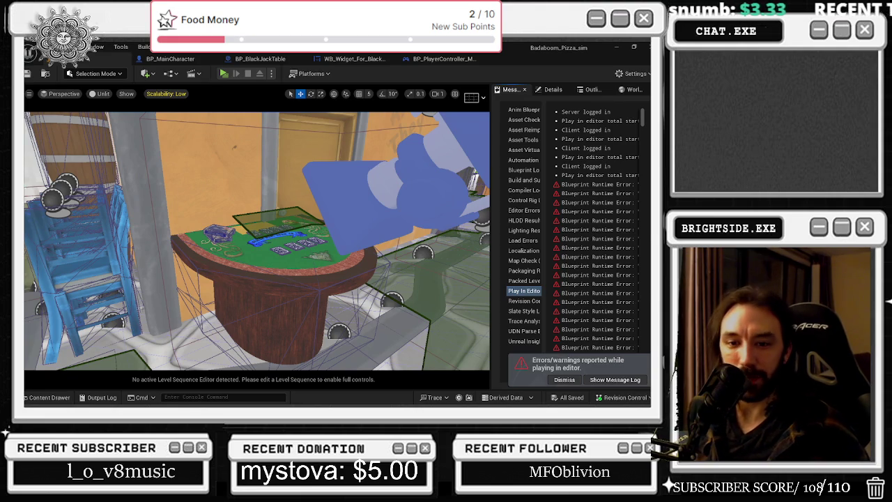